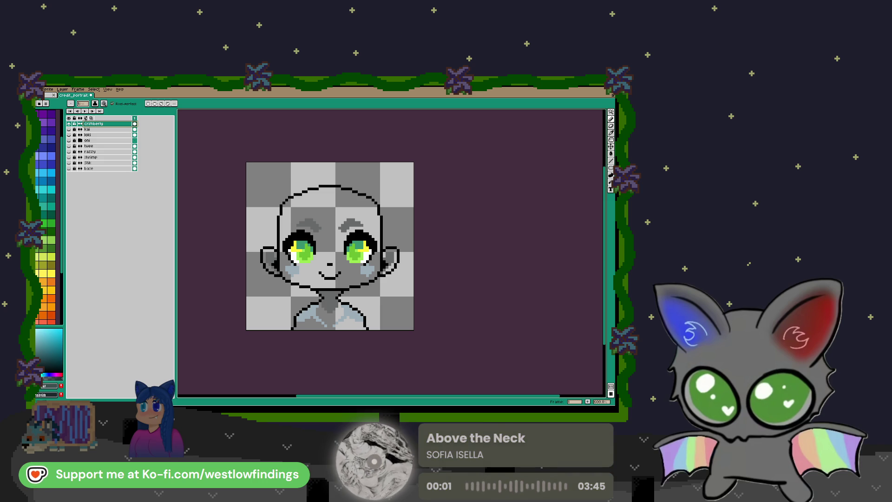
Zoom in on the portrait, then open and dismiss the File menu without choosing anything
{"action": "mouse_move", "coordinate": [338, 256]}
{"action": "left_mouse_down"}
{"action": "mouse_move", "coordinate": [352, 269]}
{"action": "mouse_move", "coordinate": [339, 260]}
{"action": "mouse_move", "coordinate": [355, 261]}
{"action": "left_mouse_up"}
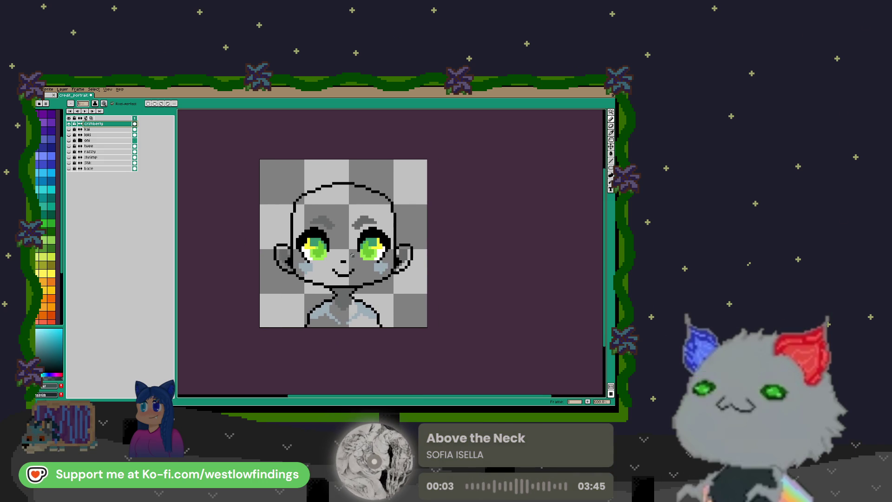
{"action": "scroll", "coordinate": [344, 273], "scroll_direction": "up", "scroll_amount": 1}
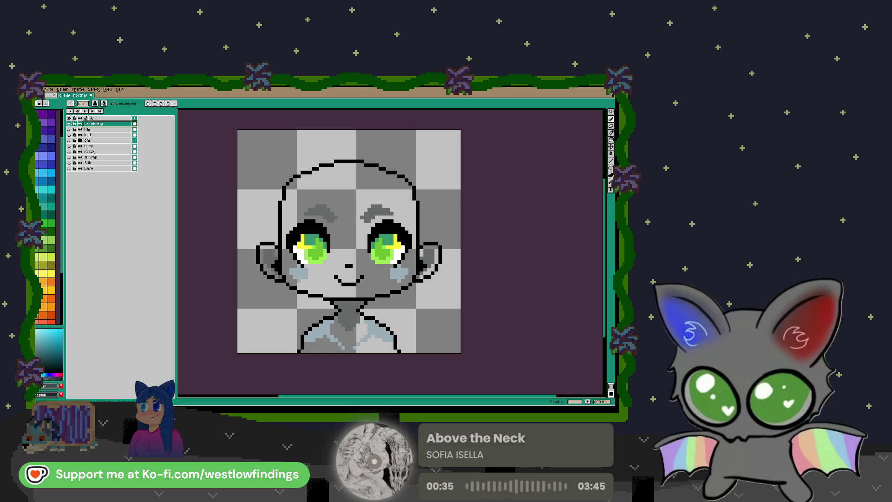
{"action": "left_click", "coordinate": [37, 88]}
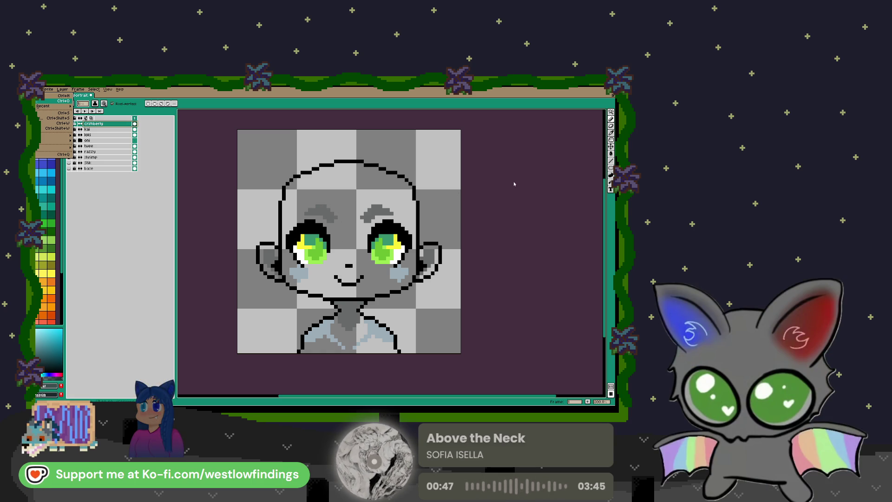
{"action": "key", "text": "Escape"}
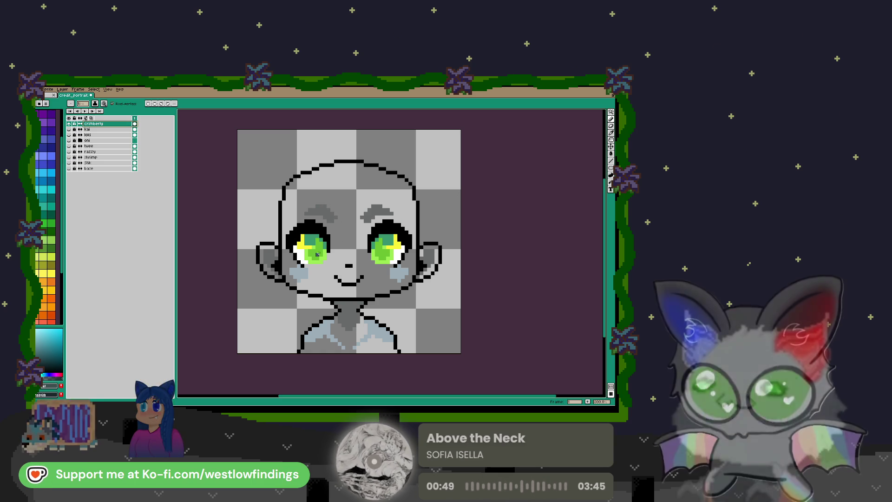
Pick the outline's black, then fill the head, left-eye patch, right eyebrow, eye and ear black
{"action": "key", "text": "i"}
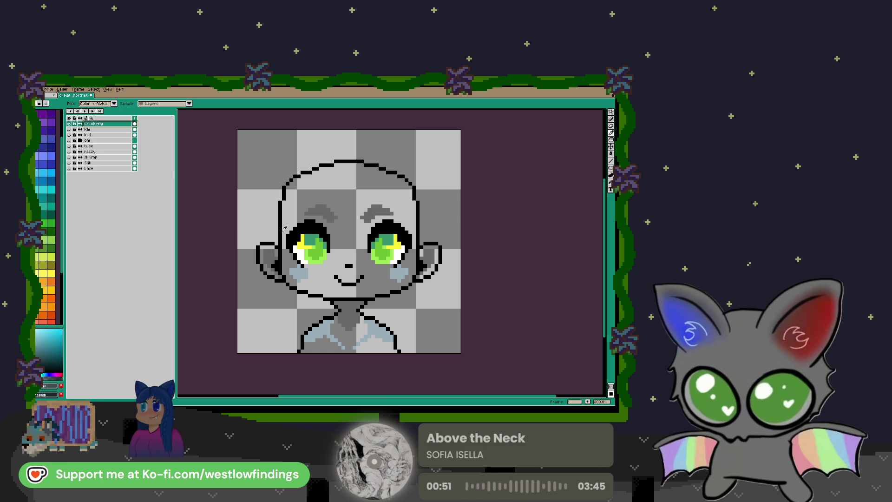
{"action": "left_click", "coordinate": [282, 229]}
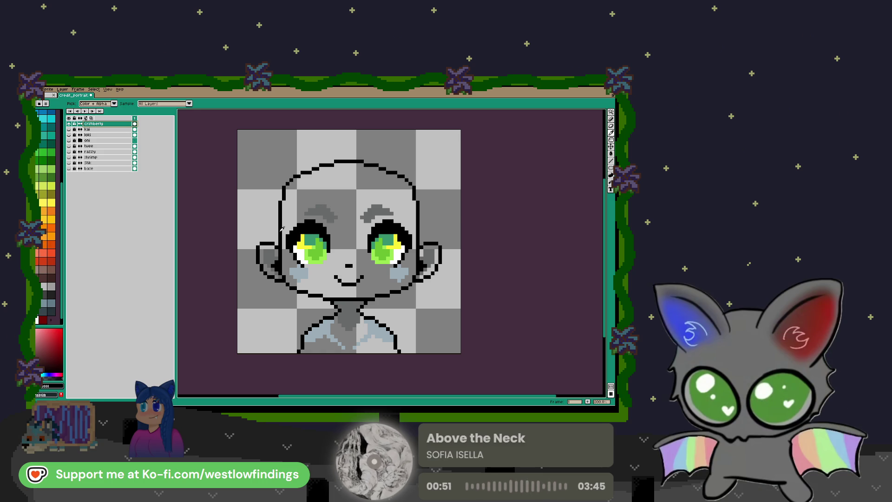
{"action": "left_click", "coordinate": [325, 198]}
{"action": "left_click", "coordinate": [314, 242]}
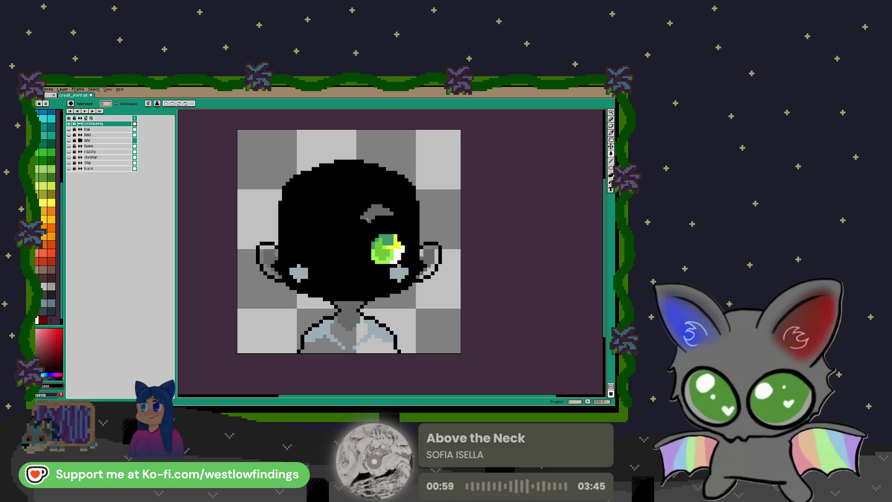
{"action": "left_click", "coordinate": [375, 210]}
{"action": "left_click", "coordinate": [377, 242]}
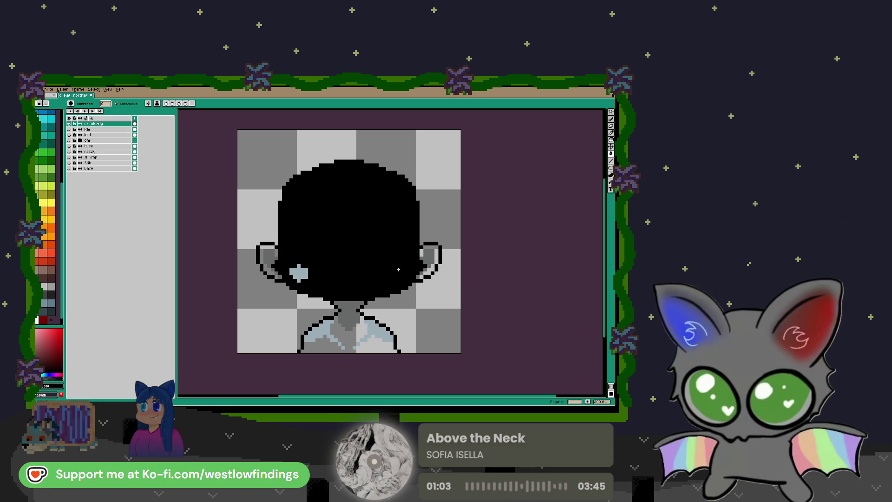
{"action": "left_click", "coordinate": [432, 249]}
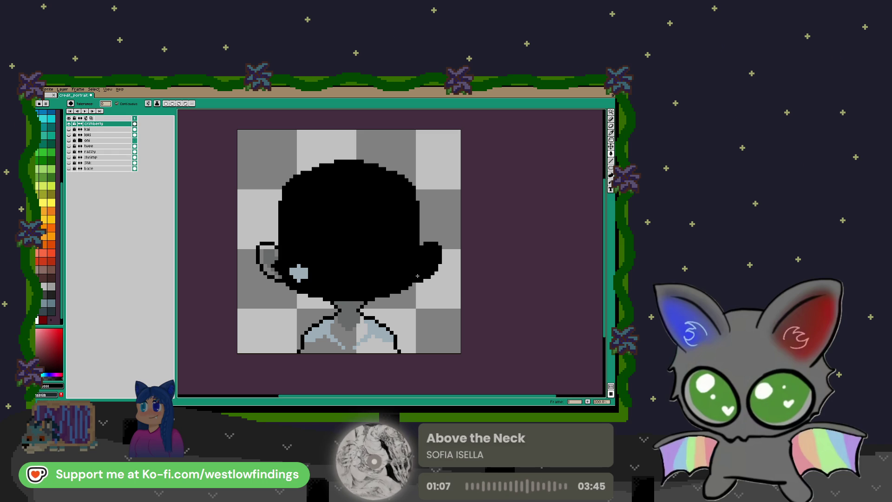
Fill the eye spot, left ear, neck, shirt, both collars and leftover pixels black
{"action": "left_click", "coordinate": [298, 273]}
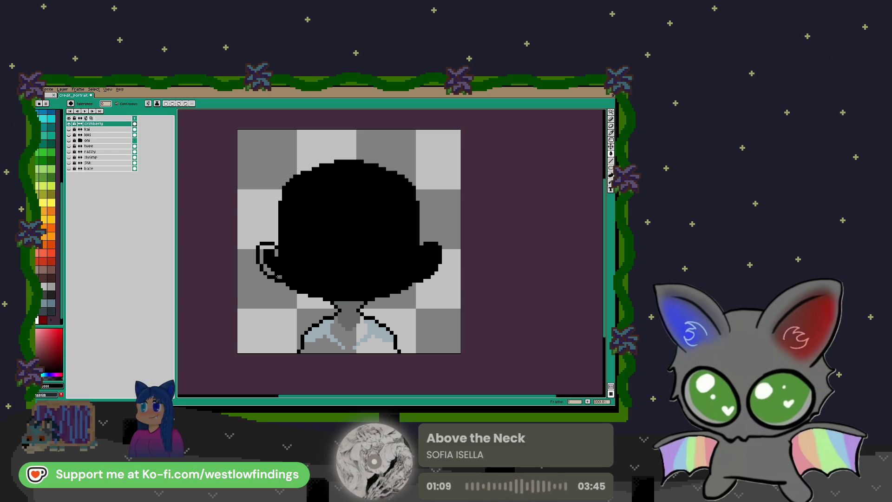
{"action": "left_click", "coordinate": [266, 253]}
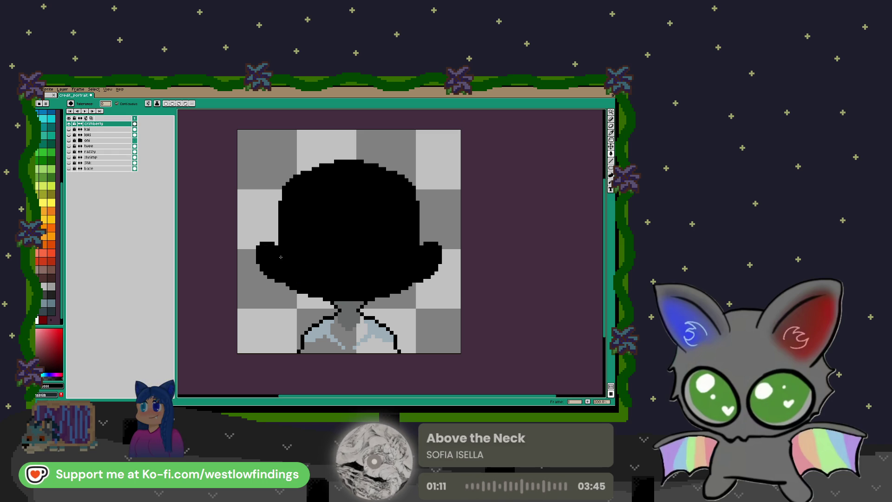
{"action": "left_click", "coordinate": [348, 319]}
{"action": "left_click", "coordinate": [350, 342]}
{"action": "left_click", "coordinate": [332, 332]}
{"action": "left_click", "coordinate": [369, 331]}
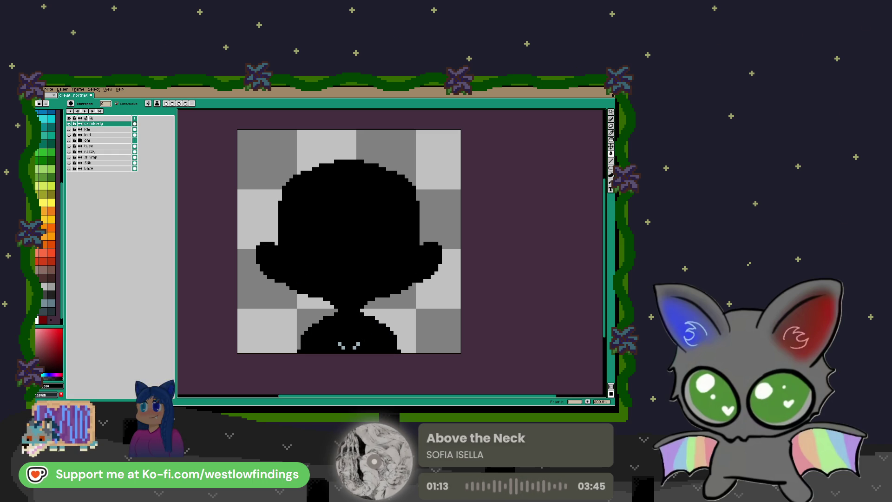
{"action": "left_click", "coordinate": [339, 345]}
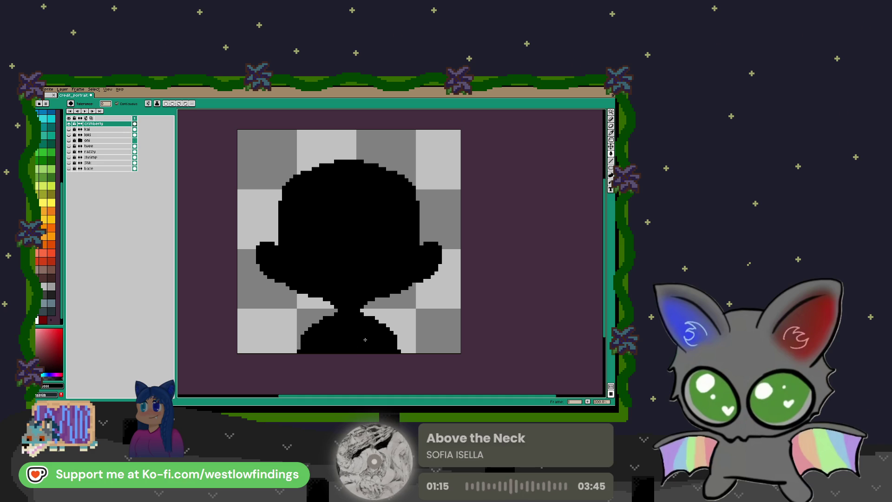
{"action": "key", "text": "b"}
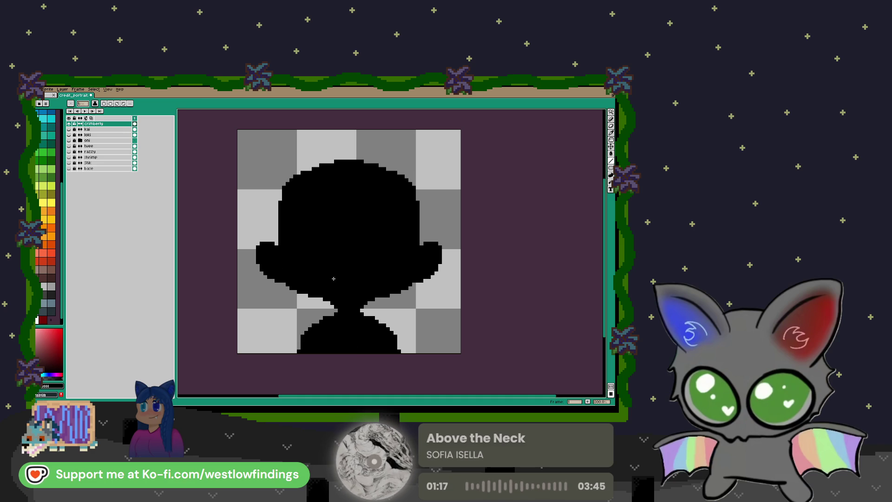
Switch to magenta and paint the first checker diagonal of pixels on the shoulders
{"action": "left_click", "coordinate": [59, 373]}
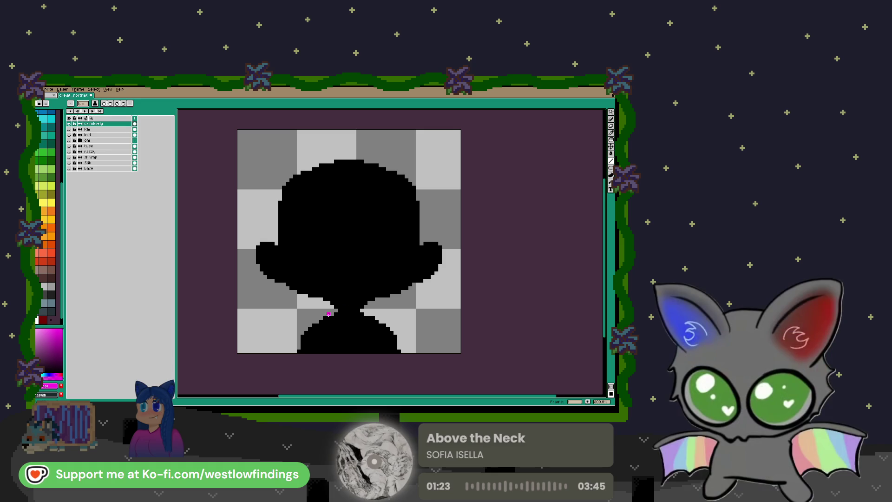
{"action": "scroll", "coordinate": [299, 343], "scroll_direction": "up", "scroll_amount": 5}
{"action": "left_click", "coordinate": [307, 331]}
{"action": "left_click", "coordinate": [322, 345]}
{"action": "left_click", "coordinate": [323, 286]}
{"action": "key", "text": "ctrl+z"}
{"action": "left_click", "coordinate": [307, 300]}
{"action": "left_click", "coordinate": [322, 316]}
{"action": "left_click", "coordinate": [337, 331]}
{"action": "left_click", "coordinate": [352, 345]}
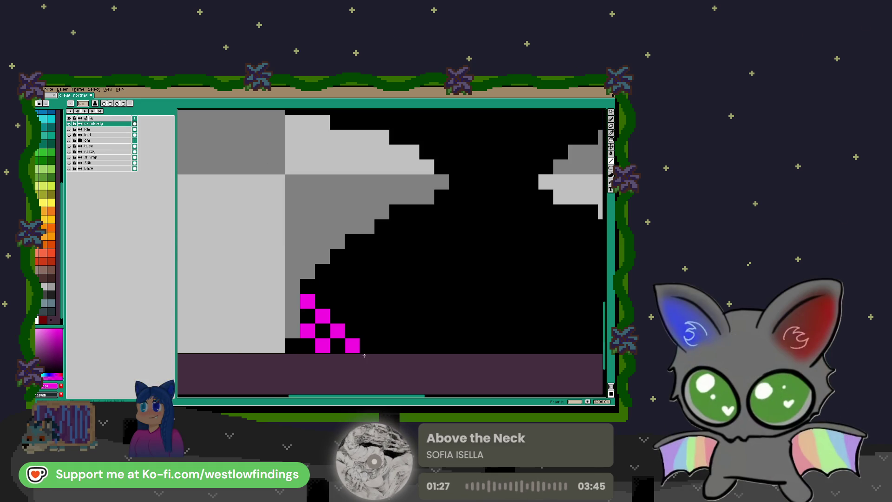
{"action": "key", "text": "ctrl+z"}
{"action": "left_click", "coordinate": [322, 286]}
Add more magenta checker diagonals across the shoulders, undoing an off-pattern stroke
{"action": "left_click", "coordinate": [337, 300]}
{"action": "left_click", "coordinate": [352, 315]}
{"action": "left_click", "coordinate": [367, 331]}
{"action": "left_click", "coordinate": [382, 346]}
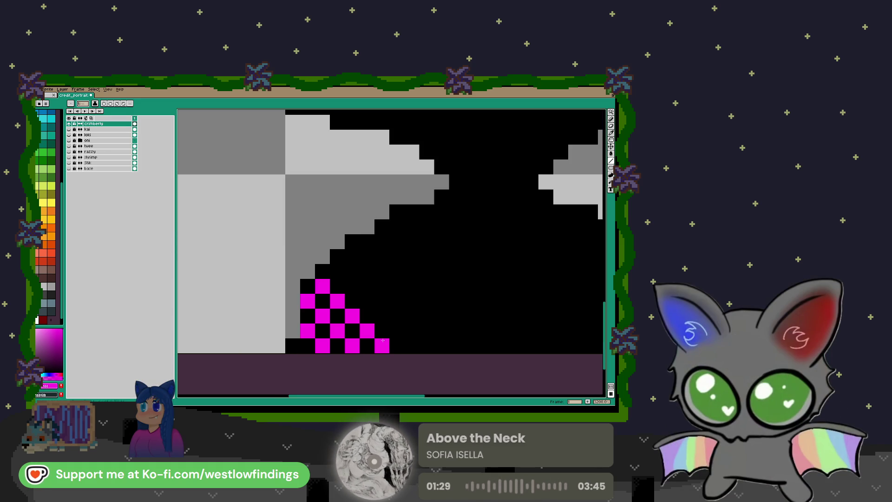
{"action": "left_click", "coordinate": [412, 345]}
{"action": "mouse_move", "coordinate": [397, 330]}
{"action": "left_mouse_down"}
{"action": "mouse_move", "coordinate": [336, 268]}
{"action": "mouse_move", "coordinate": [442, 342]}
{"action": "left_mouse_up"}
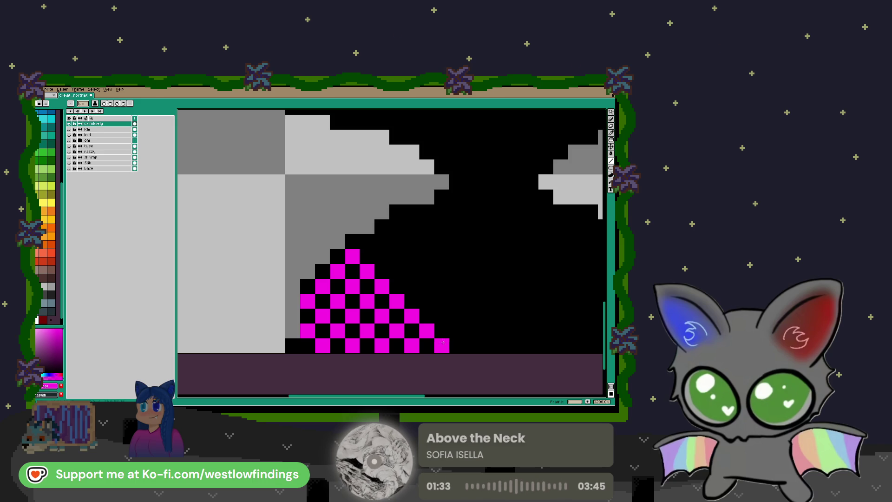
{"action": "left_click_drag", "start_coordinate": [367, 241], "coordinate": [476, 344]}
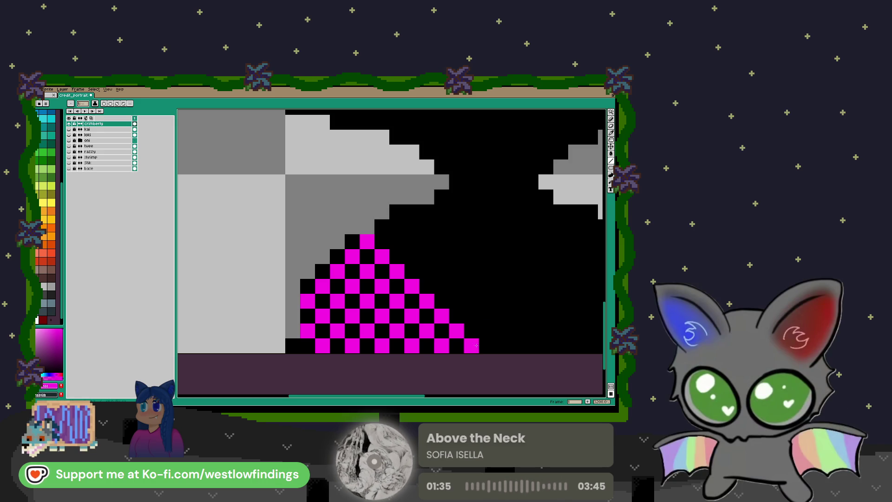
{"action": "scroll", "coordinate": [495, 324], "scroll_direction": "right", "scroll_amount": 3}
{"action": "left_click", "coordinate": [268, 225]}
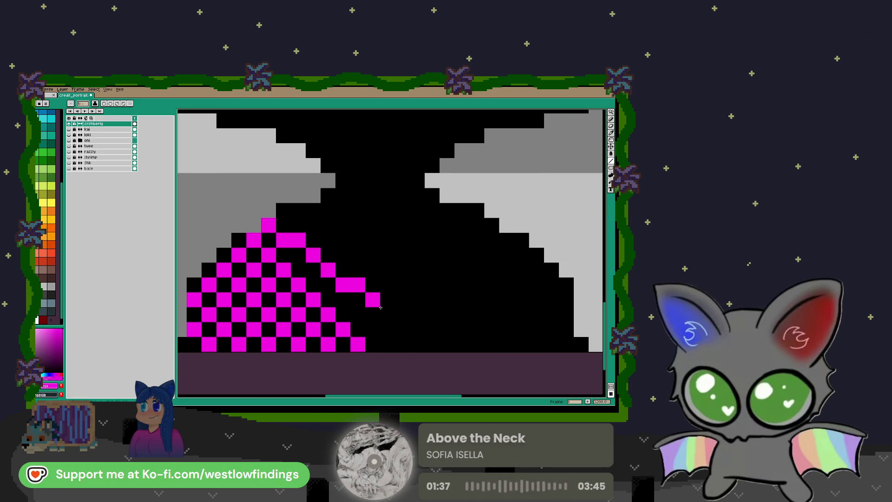
{"action": "left_click_drag", "start_coordinate": [343, 299], "coordinate": [402, 344]}
{"action": "key", "text": "ctrl+z"}
Extend the checkerboard outward with further magenta diagonals and single pixels
{"action": "left_click_drag", "start_coordinate": [358, 314], "coordinate": [387, 344]}
{"action": "left_click_drag", "start_coordinate": [290, 211], "coordinate": [418, 345]}
{"action": "left_click", "coordinate": [309, 208]}
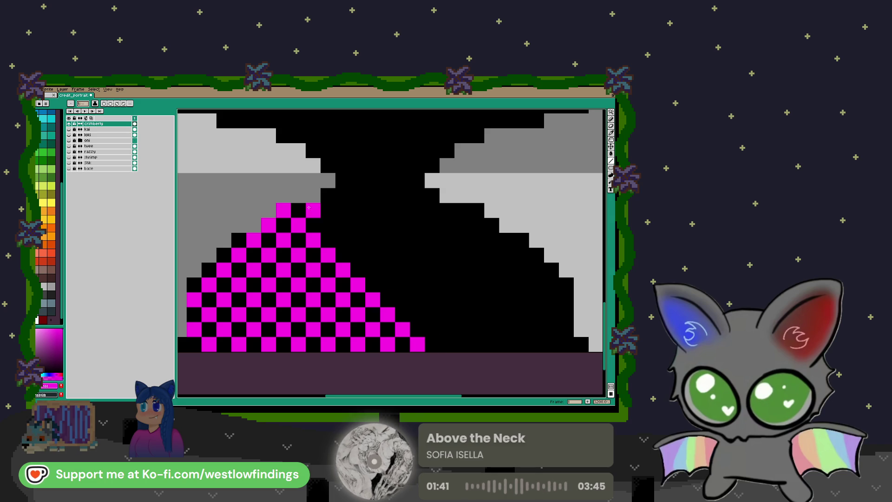
{"action": "left_click_drag", "start_coordinate": [328, 225], "coordinate": [447, 344]}
{"action": "left_click", "coordinate": [329, 192]}
{"action": "left_click_drag", "start_coordinate": [342, 211], "coordinate": [477, 344]}
{"action": "left_click", "coordinate": [403, 226]}
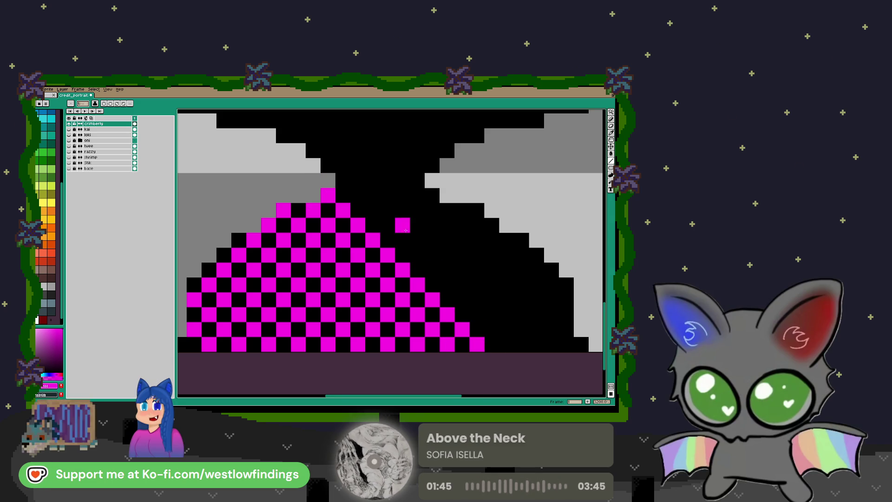
{"action": "left_click_drag", "start_coordinate": [406, 230], "coordinate": [333, 272]}
{"action": "mouse_move", "coordinate": [270, 222]}
{"action": "left_mouse_down"}
{"action": "mouse_move", "coordinate": [478, 389]}
{"action": "mouse_move", "coordinate": [448, 384]}
{"action": "left_mouse_up"}
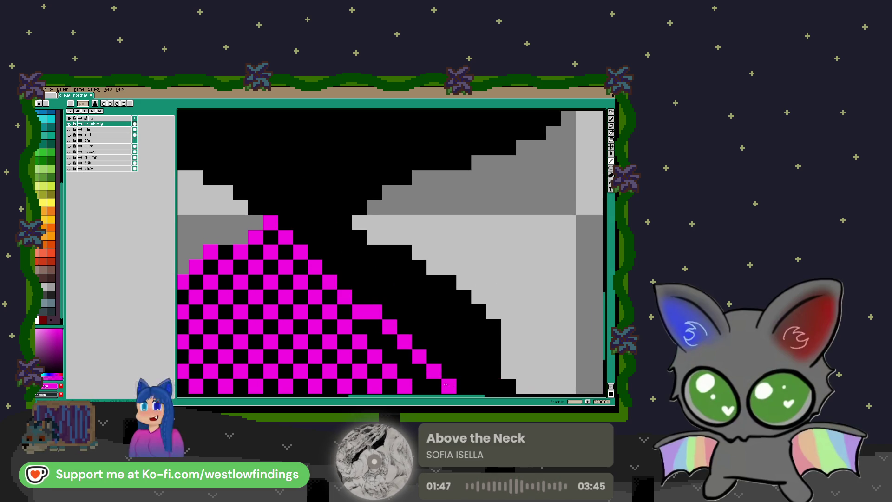
{"action": "key", "text": "ctrl+z"}
{"action": "left_click", "coordinate": [345, 237]}
{"action": "left_click", "coordinate": [300, 207]}
Add checker diagonals along the black edge, removing the outermost one, and bring the left shoulder into view
{"action": "key", "text": "v"}
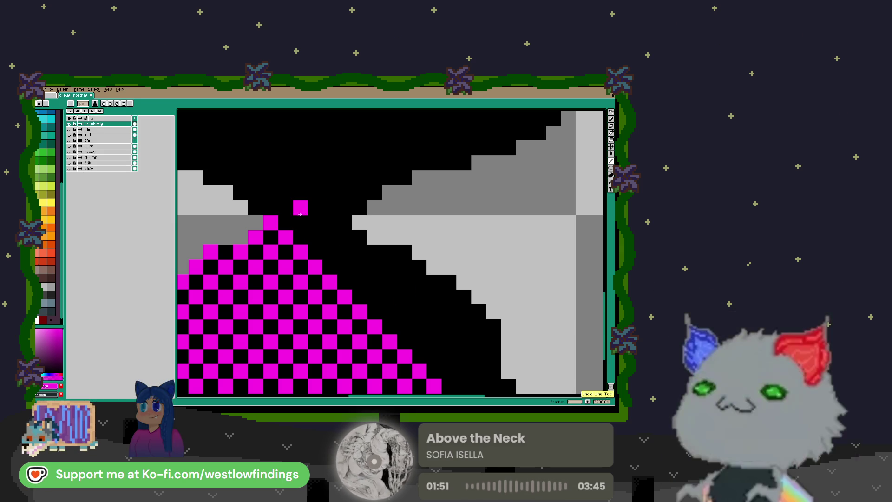
{"action": "key", "text": "ctrl+z"}
{"action": "key", "text": "b"}
{"action": "left_click_drag", "start_coordinate": [315, 237], "coordinate": [459, 381]}
{"action": "left_click_drag", "start_coordinate": [330, 222], "coordinate": [501, 386]}
{"action": "key", "text": "ctrl+z"}
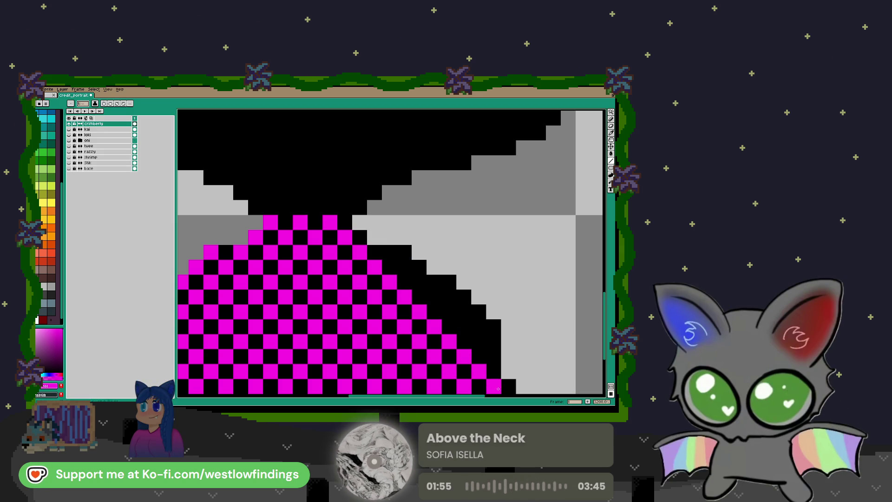
{"action": "left_click_drag", "start_coordinate": [518, 333], "coordinate": [442, 239]}
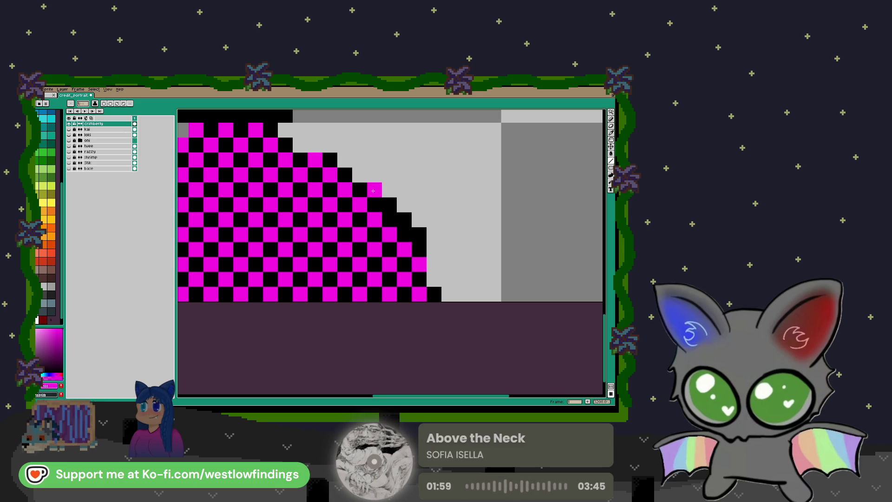
{"action": "left_click_drag", "start_coordinate": [286, 149], "coordinate": [499, 312]}
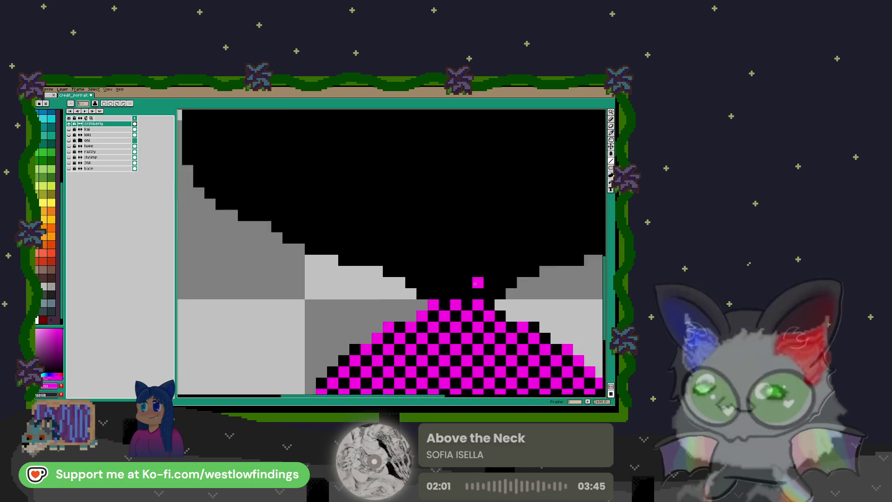
Draw thick magenta diagonals over the black hair to start a widening stripe
{"action": "scroll", "coordinate": [499, 312], "scroll_direction": "down", "scroll_amount": 4}
{"action": "scroll", "coordinate": [372, 313], "scroll_direction": "up", "scroll_amount": 5}
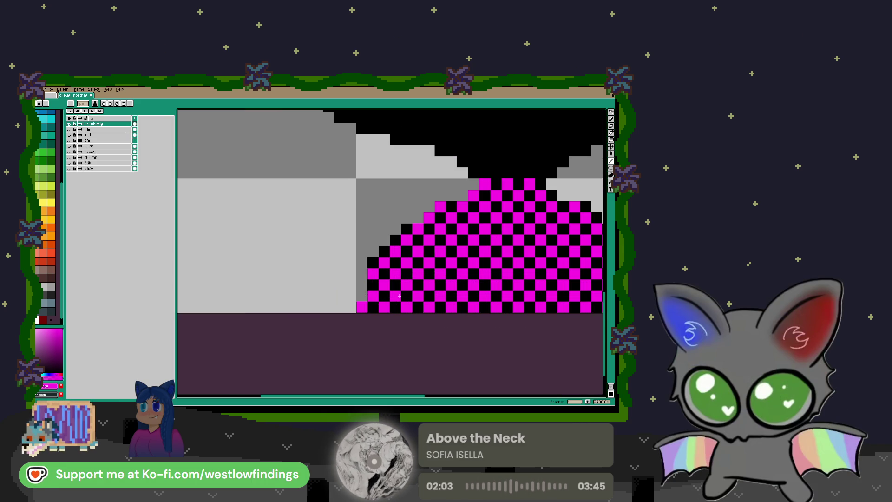
{"action": "scroll", "coordinate": [380, 304], "scroll_direction": "down", "scroll_amount": 3}
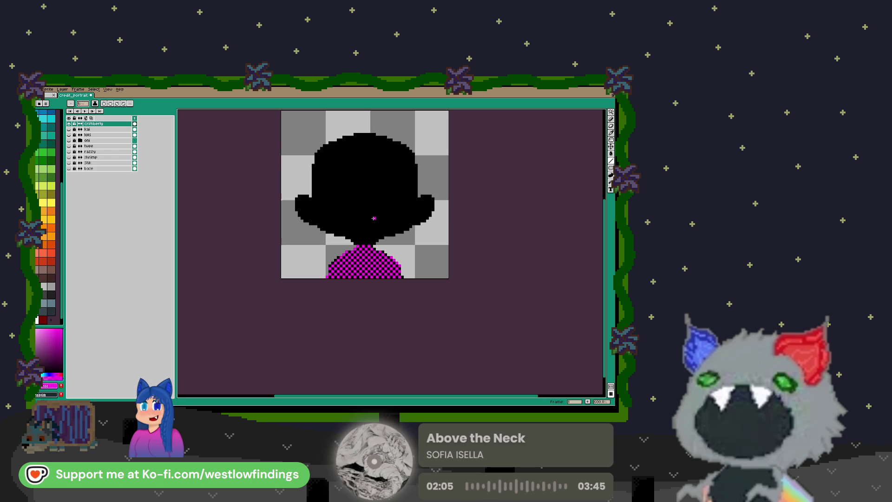
{"action": "scroll", "coordinate": [365, 246], "scroll_direction": "up", "scroll_amount": 1}
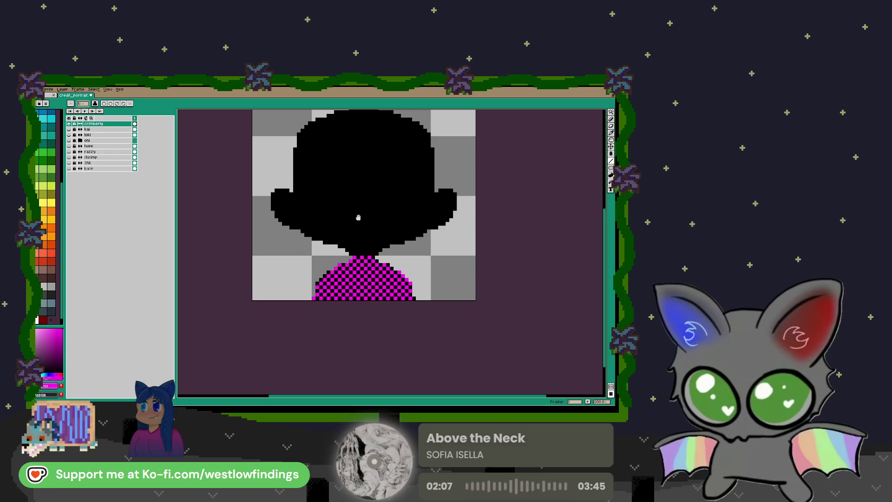
{"action": "scroll", "coordinate": [358, 216], "scroll_direction": "up", "scroll_amount": 1}
{"action": "scroll", "coordinate": [366, 297], "scroll_direction": "down", "scroll_amount": 1}
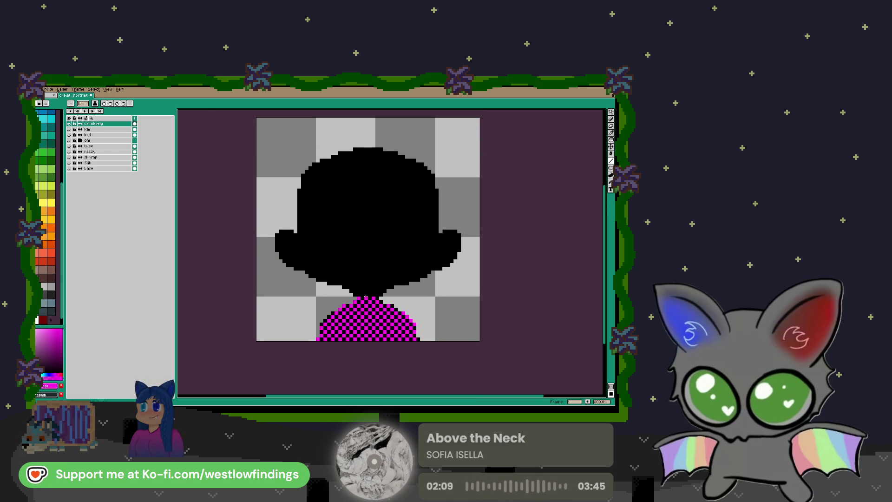
{"action": "left_click_drag", "start_coordinate": [287, 230], "coordinate": [299, 230]}
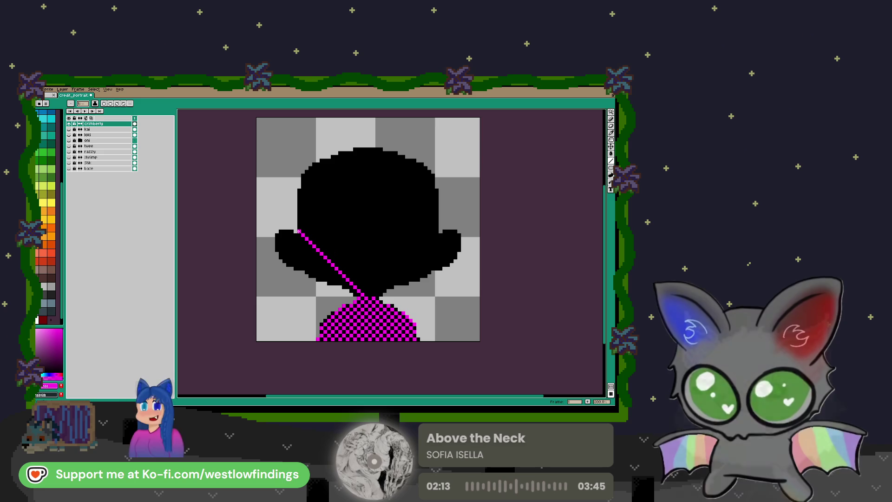
{"action": "left_click_drag", "start_coordinate": [298, 230], "coordinate": [299, 216]}
{"action": "left_click_drag", "start_coordinate": [399, 298], "coordinate": [380, 294]}
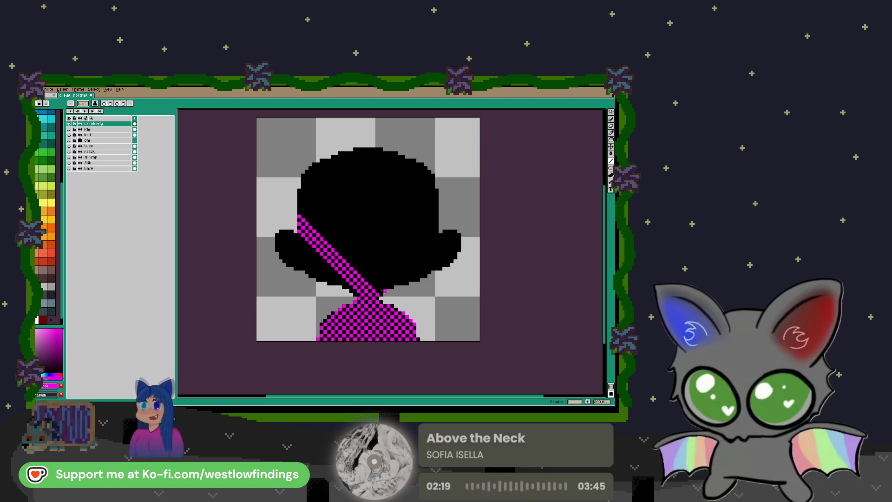
{"action": "mouse_move", "coordinate": [370, 281]}
{"action": "left_mouse_down"}
{"action": "mouse_move", "coordinate": [306, 204]}
{"action": "mouse_move", "coordinate": [388, 286]}
{"action": "left_mouse_up"}
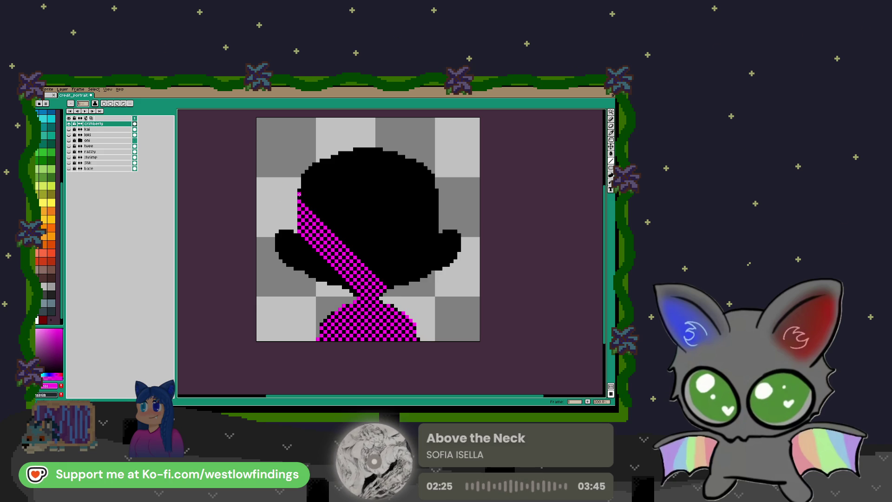
{"action": "left_click_drag", "start_coordinate": [299, 194], "coordinate": [367, 261]}
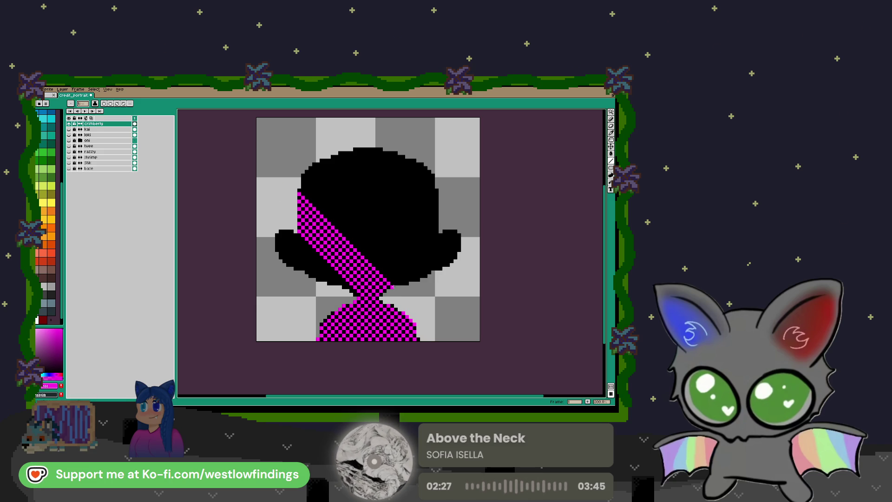
{"action": "left_click_drag", "start_coordinate": [302, 186], "coordinate": [394, 285]}
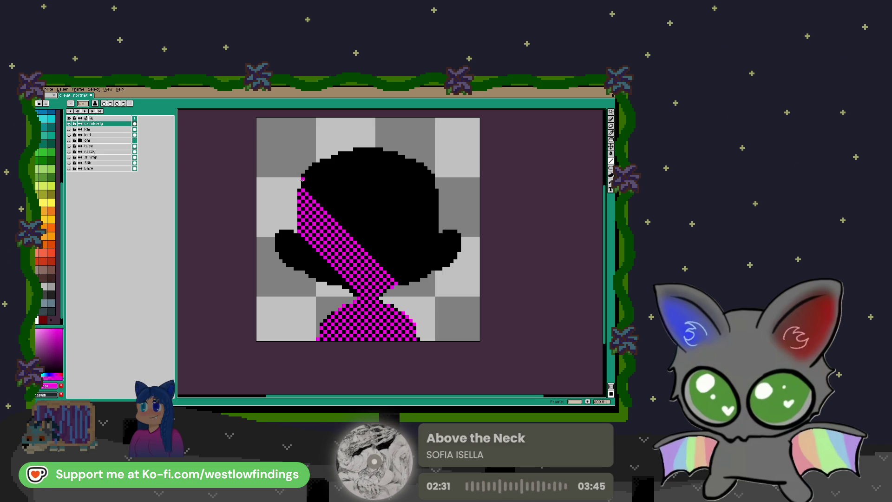
{"action": "left_click_drag", "start_coordinate": [303, 183], "coordinate": [403, 283]}
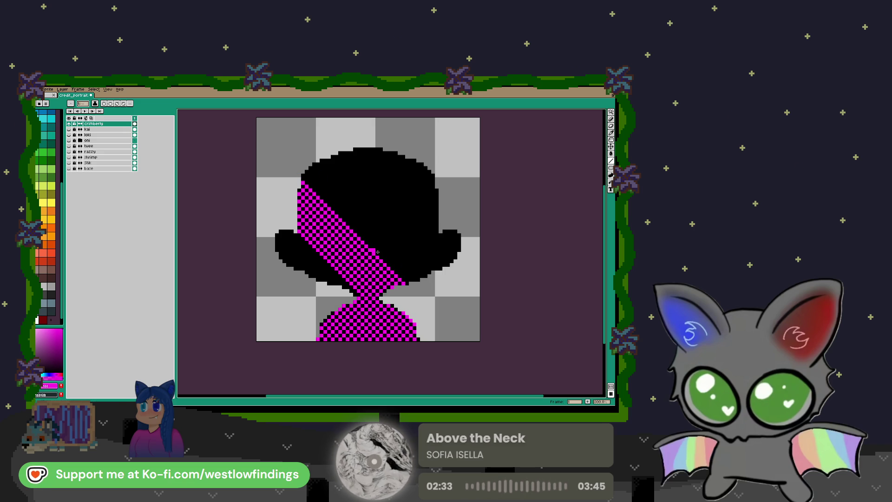
With the Line tool, redraw longer diagonals to widen and smooth the stripe's upper edge
{"action": "key", "text": "v"}
{"action": "key", "text": "l"}
{"action": "mouse_move", "coordinate": [303, 176]}
{"action": "left_mouse_down"}
{"action": "mouse_move", "coordinate": [425, 235]}
{"action": "mouse_move", "coordinate": [409, 282]}
{"action": "left_mouse_up"}
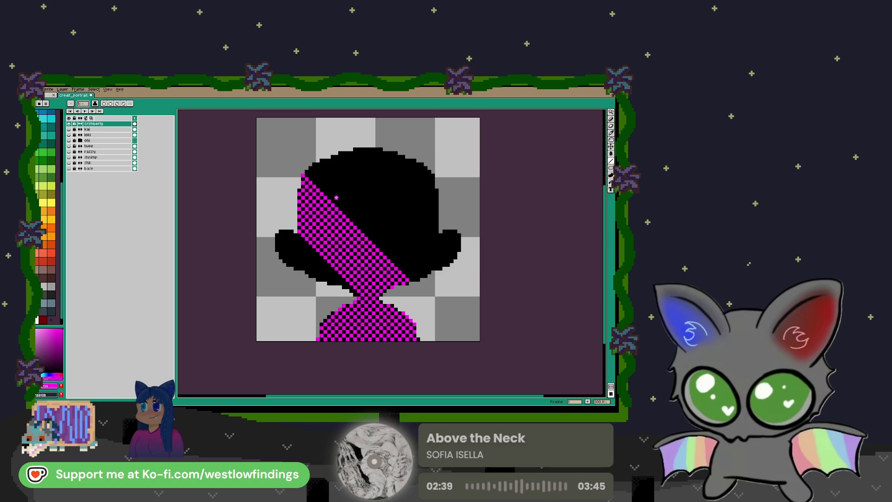
{"action": "left_click_drag", "start_coordinate": [381, 236], "coordinate": [414, 279]}
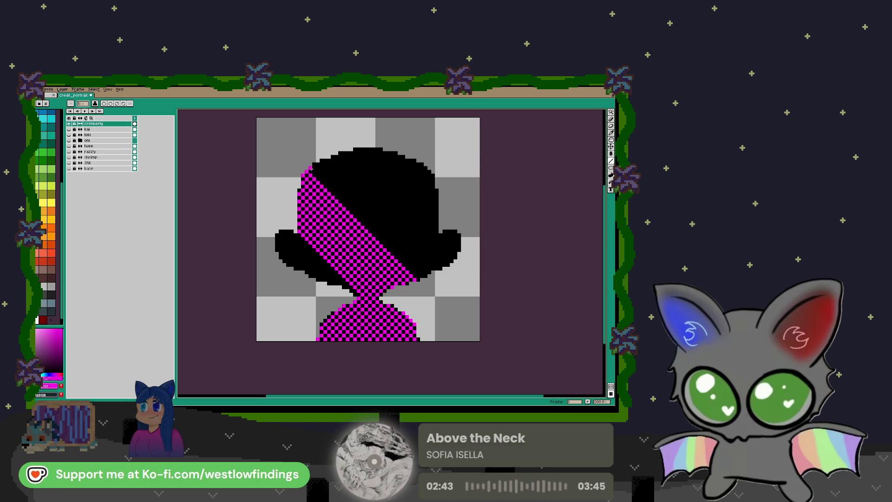
{"action": "left_click_drag", "start_coordinate": [436, 272], "coordinate": [422, 276]}
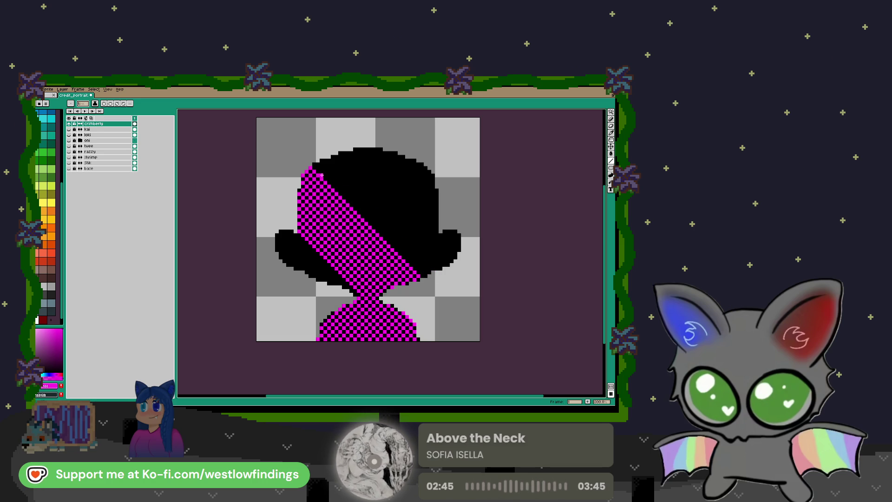
{"action": "mouse_move", "coordinate": [315, 164]}
{"action": "left_mouse_down"}
{"action": "mouse_move", "coordinate": [349, 185]}
{"action": "mouse_move", "coordinate": [428, 271]}
{"action": "left_mouse_up"}
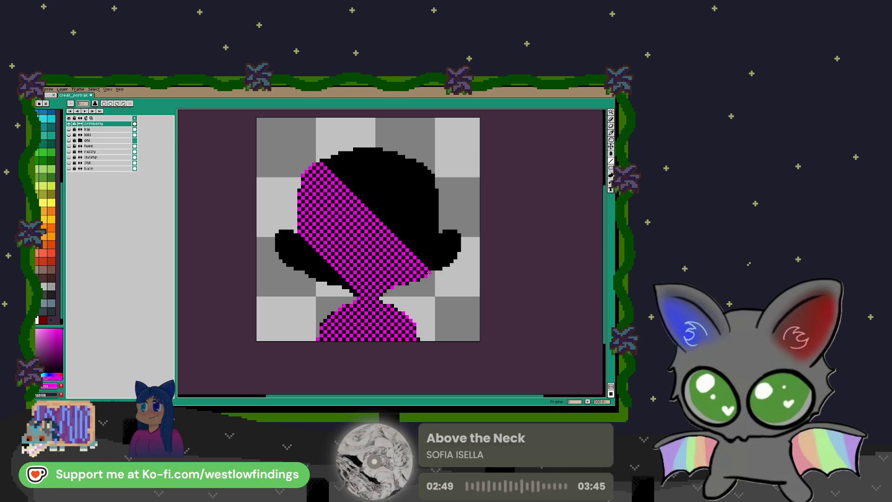
{"action": "left_click_drag", "start_coordinate": [330, 161], "coordinate": [433, 268]}
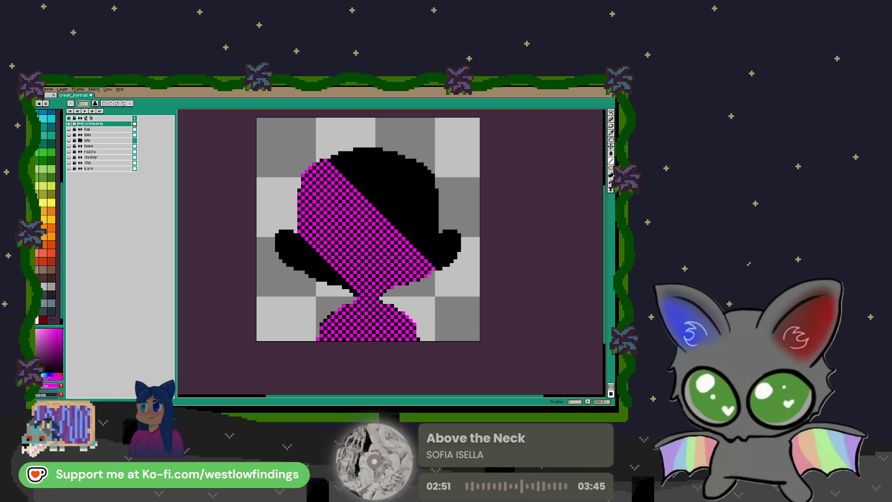
{"action": "left_click_drag", "start_coordinate": [346, 170], "coordinate": [441, 269]}
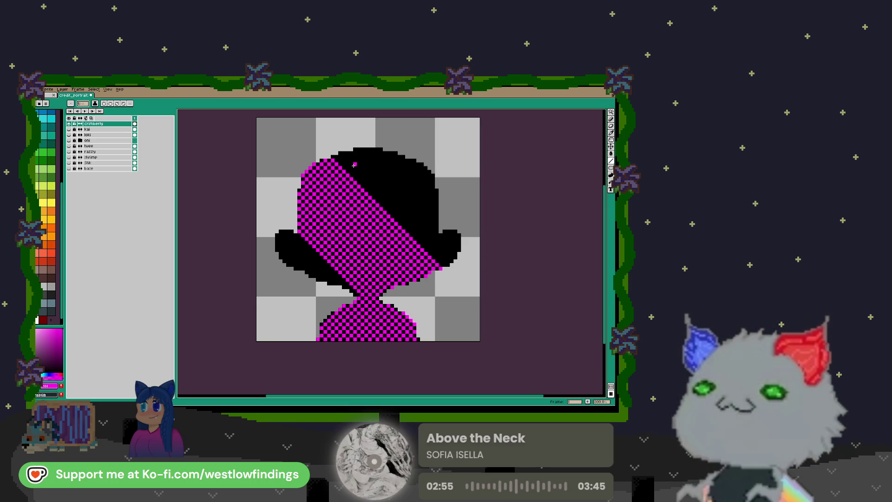
{"action": "mouse_move", "coordinate": [446, 265]}
{"action": "left_mouse_down"}
{"action": "mouse_move", "coordinate": [346, 146]}
{"action": "mouse_move", "coordinate": [339, 159]}
{"action": "mouse_move", "coordinate": [388, 193]}
{"action": "mouse_move", "coordinate": [445, 254]}
{"action": "mouse_move", "coordinate": [355, 154]}
{"action": "mouse_move", "coordinate": [349, 151]}
{"action": "mouse_move", "coordinate": [456, 253]}
{"action": "left_mouse_up"}
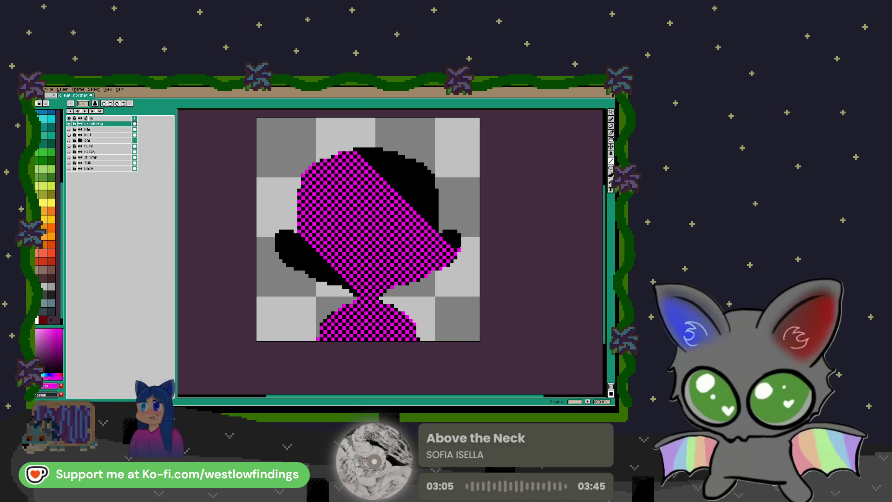
Dither magenta checker pixels along the remaining black block's diagonal and top edges
{"action": "scroll", "coordinate": [465, 246], "scroll_direction": "up", "scroll_amount": 3}
{"action": "scroll", "coordinate": [470, 235], "scroll_direction": "up", "scroll_amount": 1}
{"action": "left_click", "coordinate": [314, 202]}
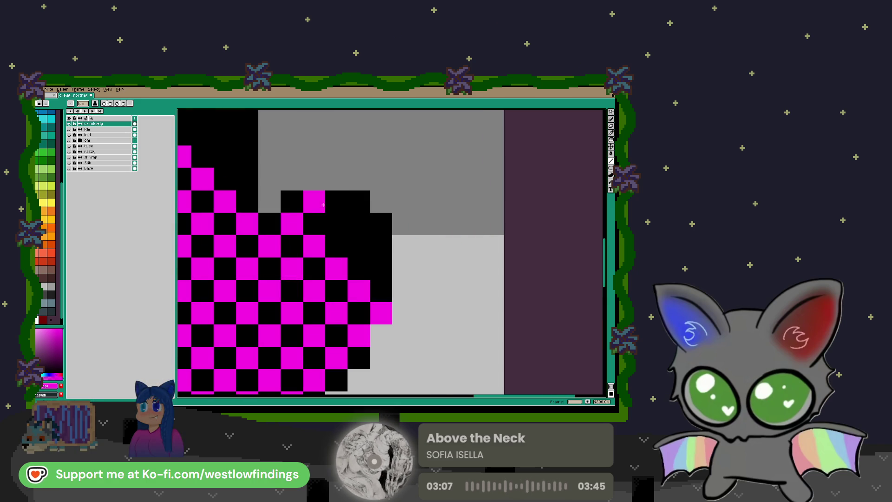
{"action": "left_click", "coordinate": [336, 224]}
{"action": "left_click", "coordinate": [358, 201]}
{"action": "scroll", "coordinate": [338, 212], "scroll_direction": "down", "scroll_amount": 3}
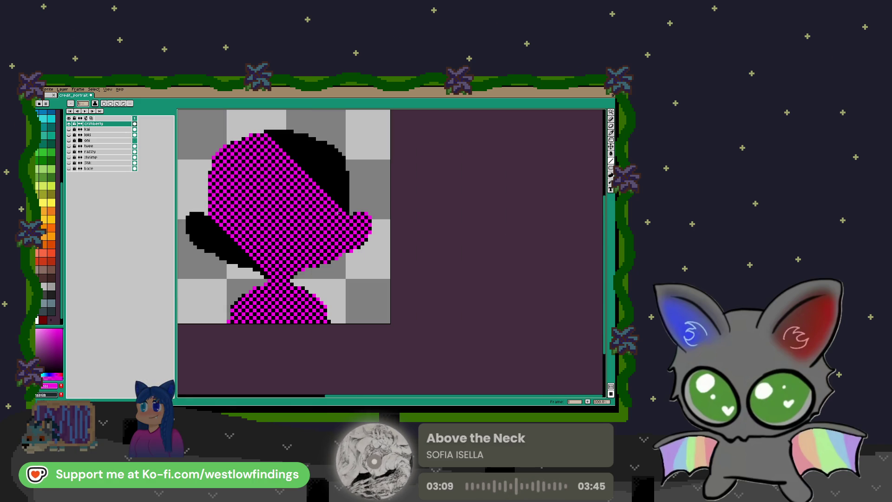
{"action": "scroll", "coordinate": [274, 224], "scroll_direction": "up", "scroll_amount": 4}
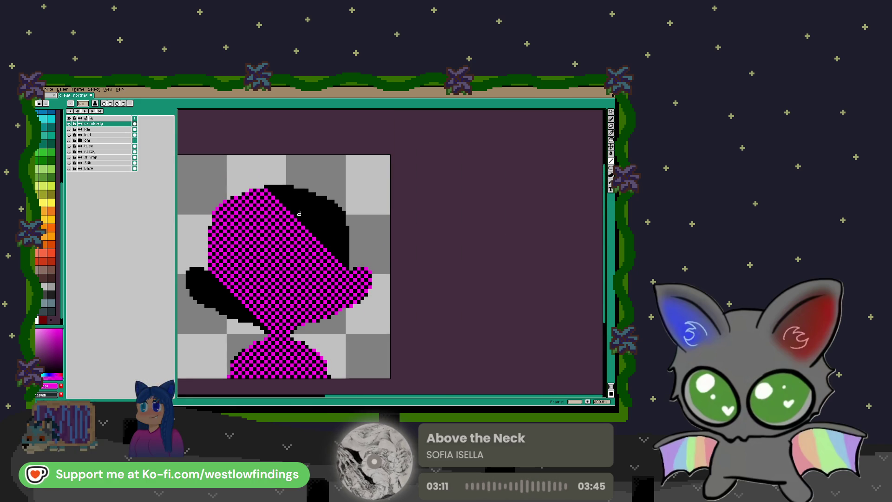
{"action": "left_click_drag", "start_coordinate": [269, 184], "coordinate": [419, 342]}
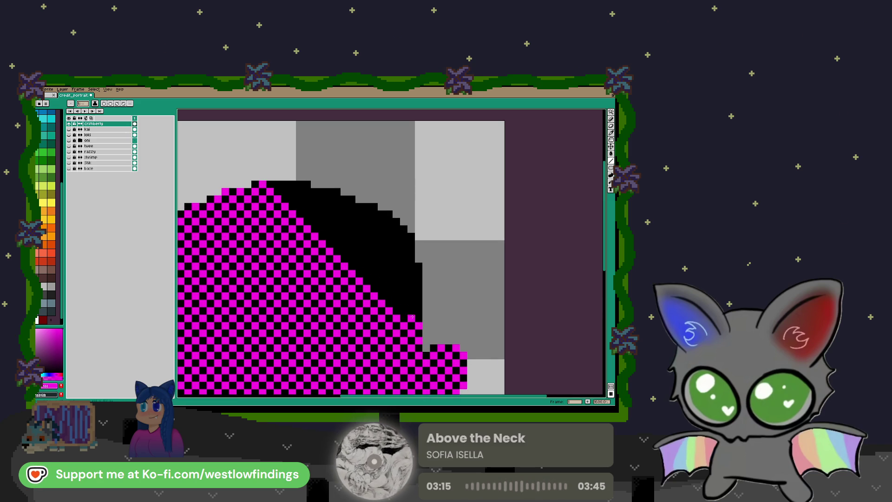
{"action": "mouse_move", "coordinate": [281, 184]}
{"action": "left_mouse_down"}
{"action": "mouse_move", "coordinate": [363, 236]}
{"action": "mouse_move", "coordinate": [420, 312]}
{"action": "mouse_move", "coordinate": [421, 298]}
{"action": "left_mouse_up"}
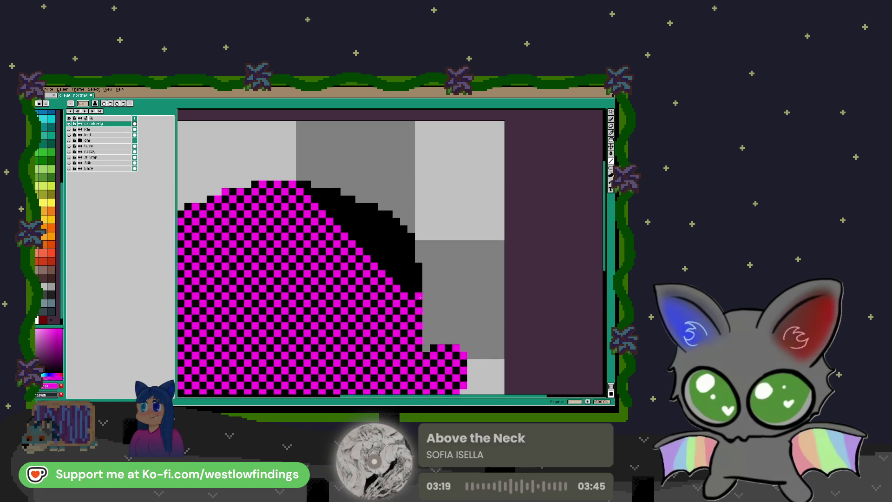
{"action": "key", "text": "ctrl+z"}
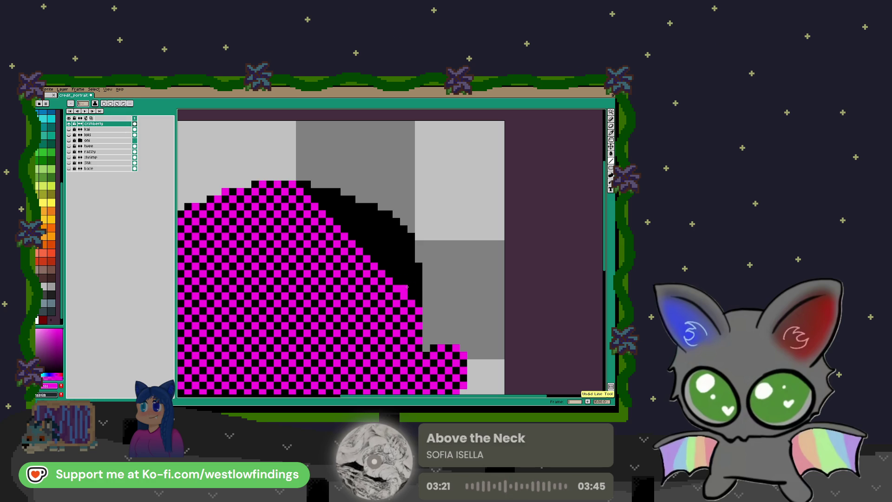
{"action": "mouse_move", "coordinate": [418, 294]}
{"action": "left_mouse_down"}
{"action": "mouse_move", "coordinate": [344, 204]}
{"action": "mouse_move", "coordinate": [306, 184]}
{"action": "mouse_move", "coordinate": [336, 191]}
{"action": "mouse_move", "coordinate": [451, 305]}
{"action": "mouse_move", "coordinate": [361, 210]}
{"action": "mouse_move", "coordinate": [411, 258]}
{"action": "mouse_move", "coordinate": [372, 206]}
{"action": "mouse_move", "coordinate": [406, 244]}
{"action": "mouse_move", "coordinate": [505, 186]}
{"action": "left_mouse_up"}
{"action": "scroll", "coordinate": [338, 252], "scroll_direction": "down", "scroll_amount": 3}
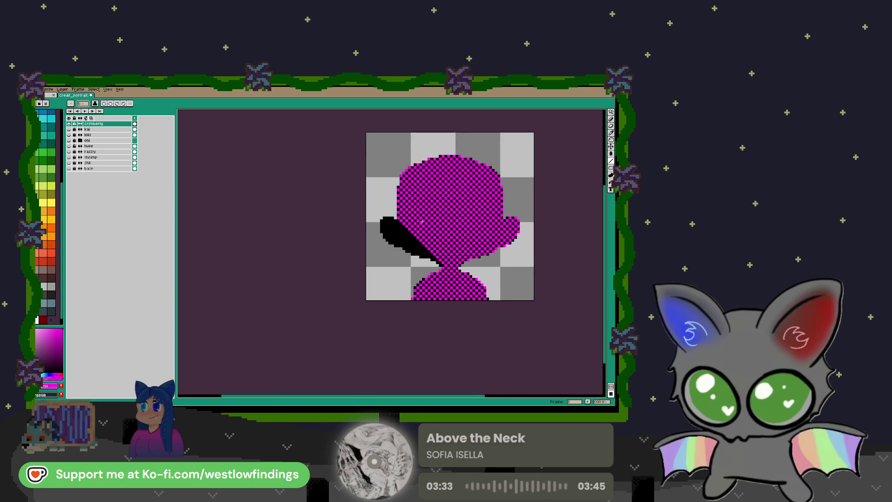
Eyedrop black from the artwork and paint stray magenta pixels back to black
{"action": "scroll", "coordinate": [461, 214], "scroll_direction": "up", "scroll_amount": 3}
{"action": "scroll", "coordinate": [461, 214], "scroll_direction": "up", "scroll_amount": 1}
{"action": "key", "text": "i"}
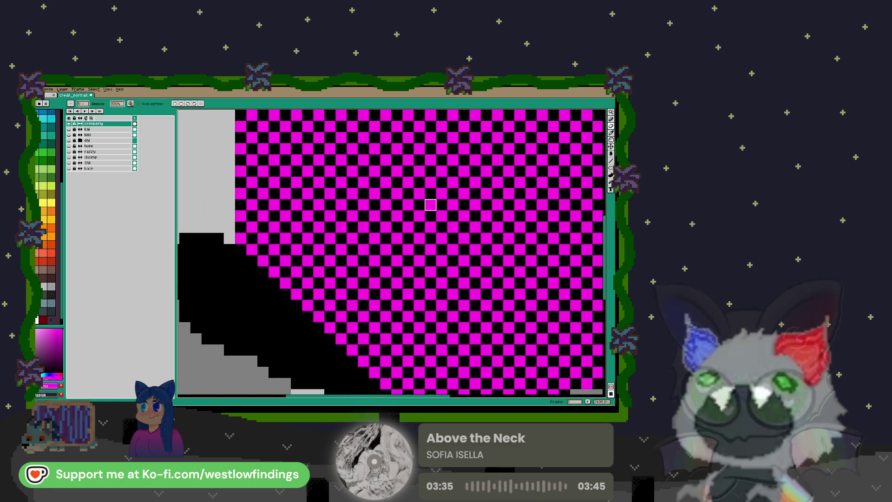
{"action": "left_click", "coordinate": [439, 201], "text": "alt"}
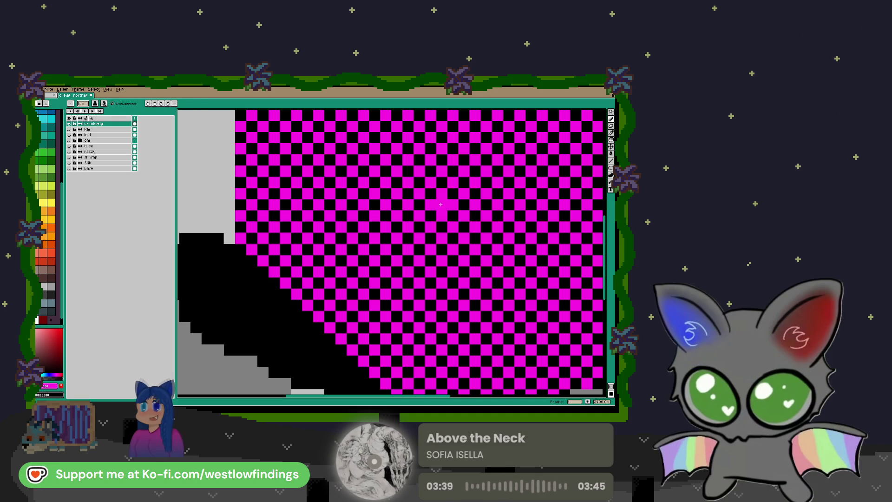
{"action": "left_click", "coordinate": [440, 204]}
{"action": "left_click", "coordinate": [435, 207]}
{"action": "scroll", "coordinate": [438, 211], "scroll_direction": "down", "scroll_amount": 4}
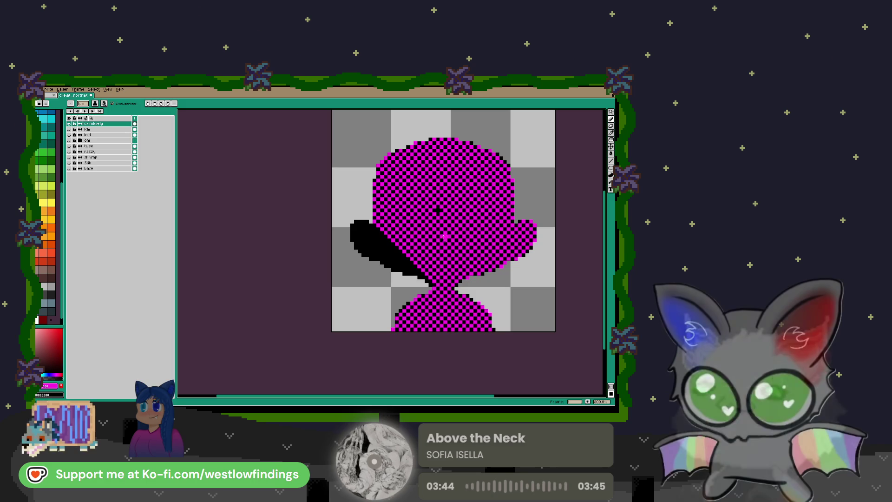
{"action": "scroll", "coordinate": [438, 210], "scroll_direction": "up", "scroll_amount": 4}
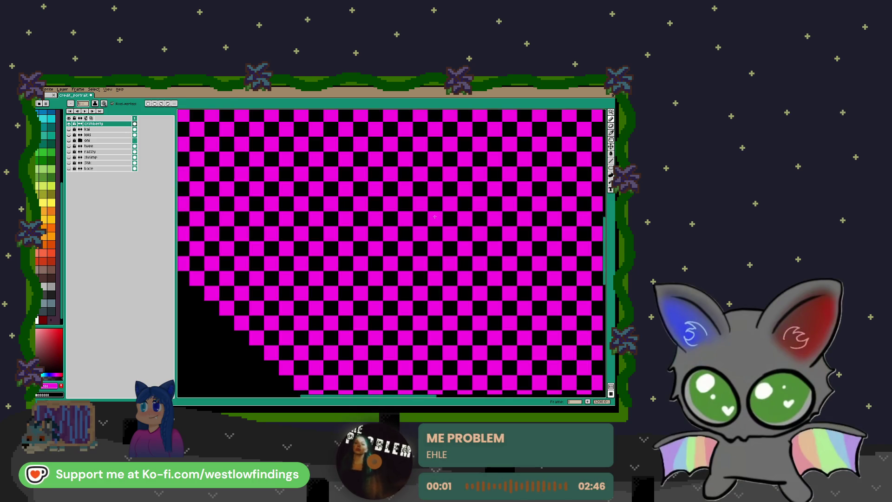
{"action": "scroll", "coordinate": [435, 264], "scroll_direction": "down", "scroll_amount": 4}
{"action": "scroll", "coordinate": [405, 259], "scroll_direction": "up", "scroll_amount": 2}
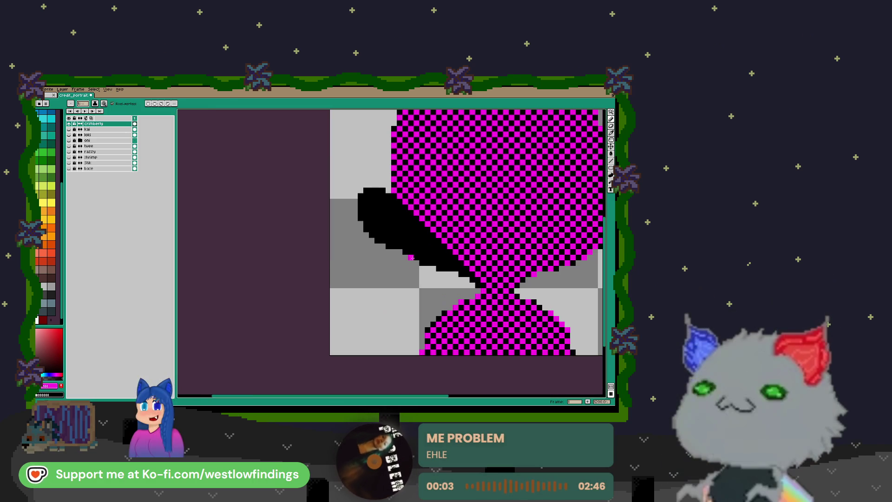
Cover the upper-left black band with magenta checker pixels, then add a new layer
{"action": "mouse_move", "coordinate": [478, 285]}
{"action": "left_mouse_down"}
{"action": "mouse_move", "coordinate": [372, 200]}
{"action": "mouse_move", "coordinate": [432, 243]}
{"action": "mouse_move", "coordinate": [390, 196]}
{"action": "left_mouse_up"}
{"action": "left_click", "coordinate": [373, 191]}
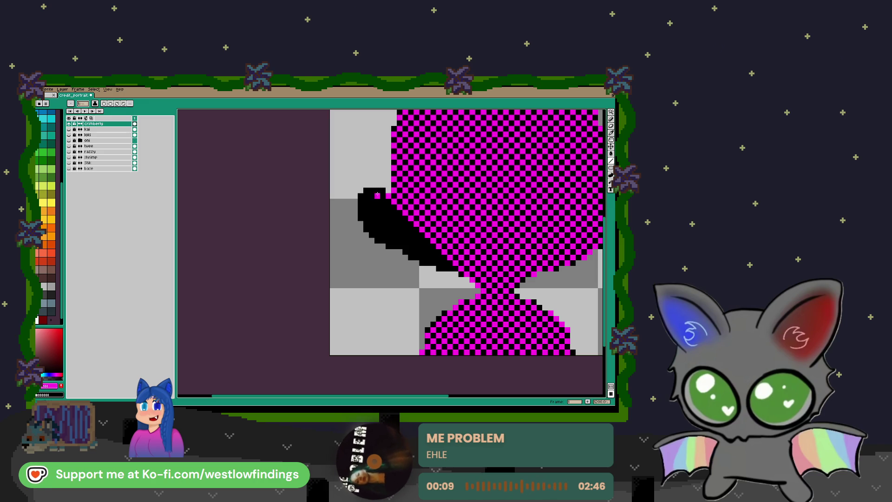
{"action": "left_click_drag", "start_coordinate": [369, 190], "coordinate": [447, 269]}
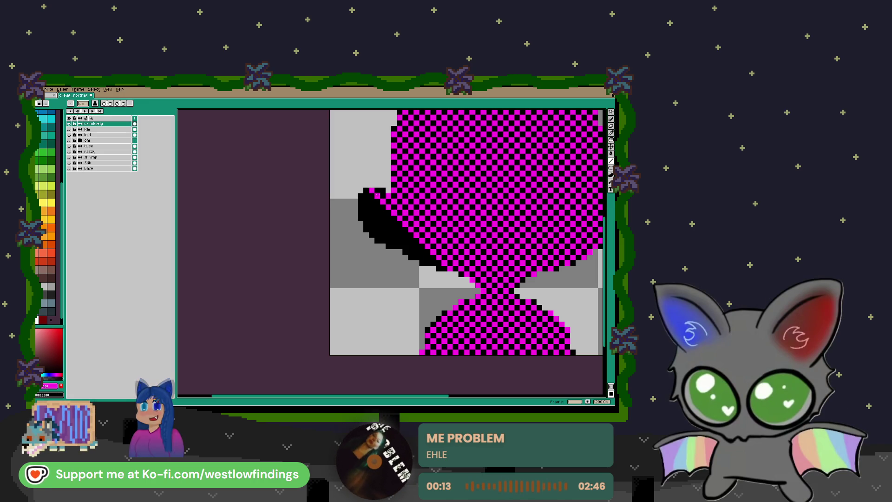
{"action": "right_click", "coordinate": [362, 192]}
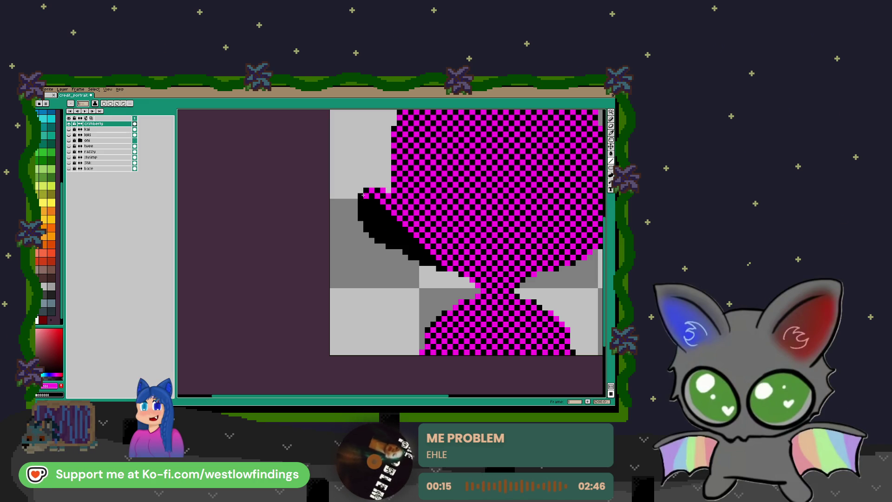
{"action": "left_click_drag", "start_coordinate": [363, 195], "coordinate": [436, 268]}
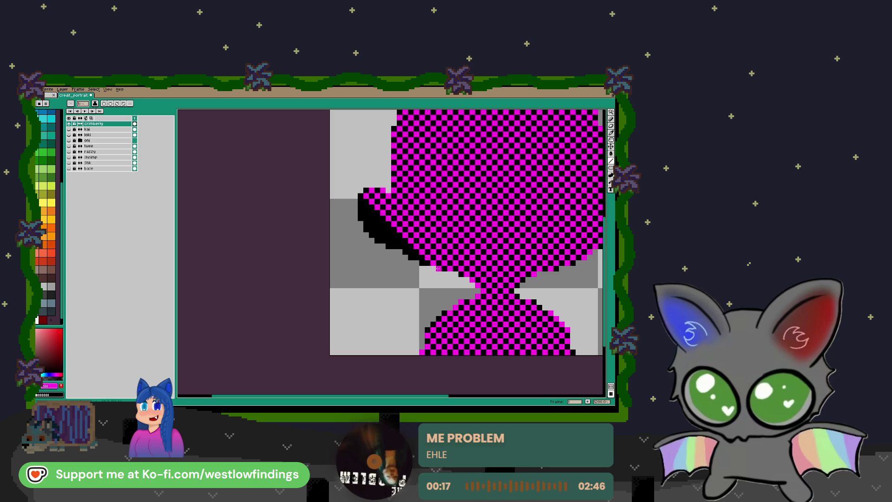
{"action": "left_click_drag", "start_coordinate": [361, 201], "coordinate": [388, 238]}
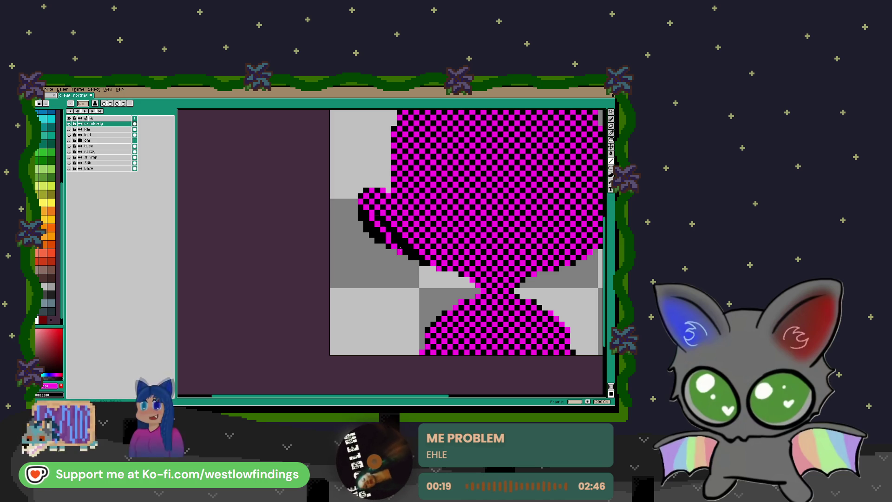
{"action": "left_click_drag", "start_coordinate": [391, 243], "coordinate": [360, 214]}
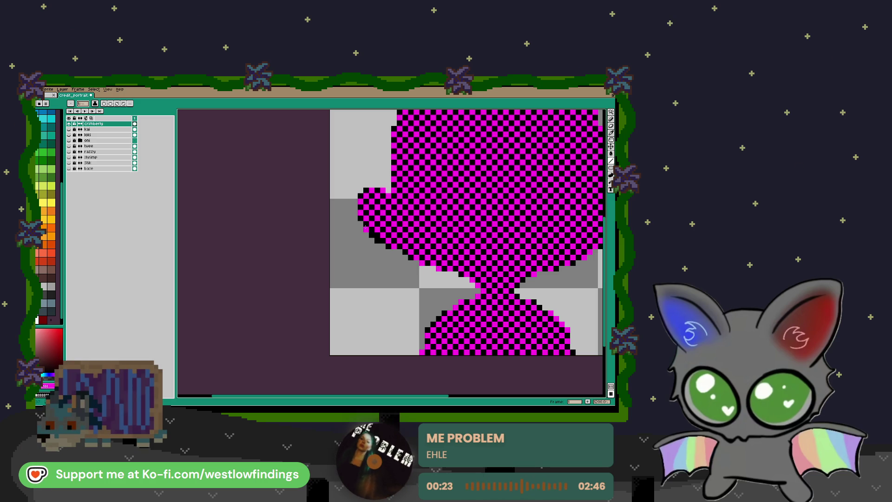
{"action": "scroll", "coordinate": [376, 241], "scroll_direction": "down", "scroll_amount": 3}
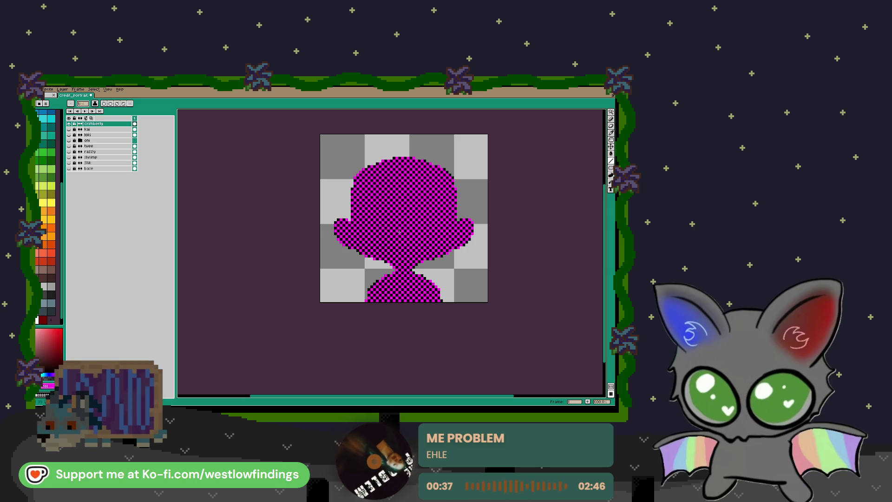
{"action": "left_click_drag", "start_coordinate": [399, 231], "coordinate": [396, 255]}
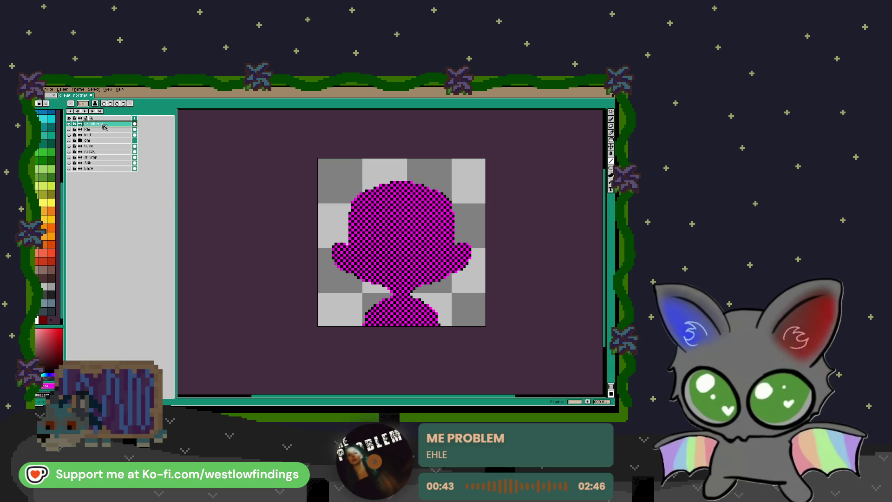
{"action": "key", "text": "shift+n"}
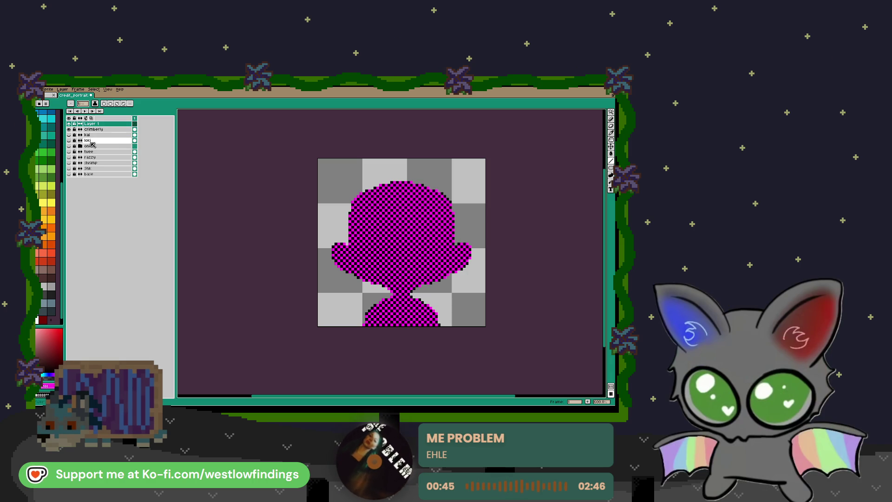
Draw yellow outlines for the left and right ears on the new layer
{"action": "left_click", "coordinate": [52, 203]}
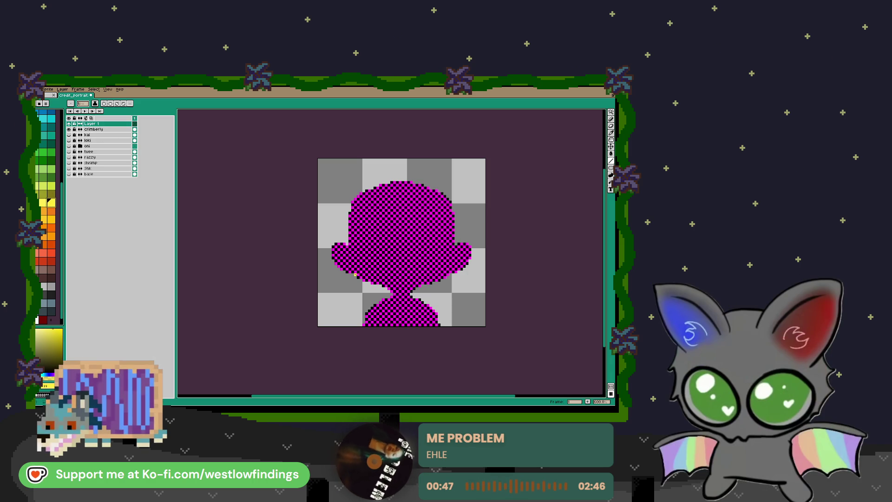
{"action": "key", "text": "b"}
{"action": "mouse_move", "coordinate": [382, 187]}
{"action": "left_mouse_down"}
{"action": "mouse_move", "coordinate": [371, 176]}
{"action": "mouse_move", "coordinate": [355, 185]}
{"action": "left_mouse_up"}
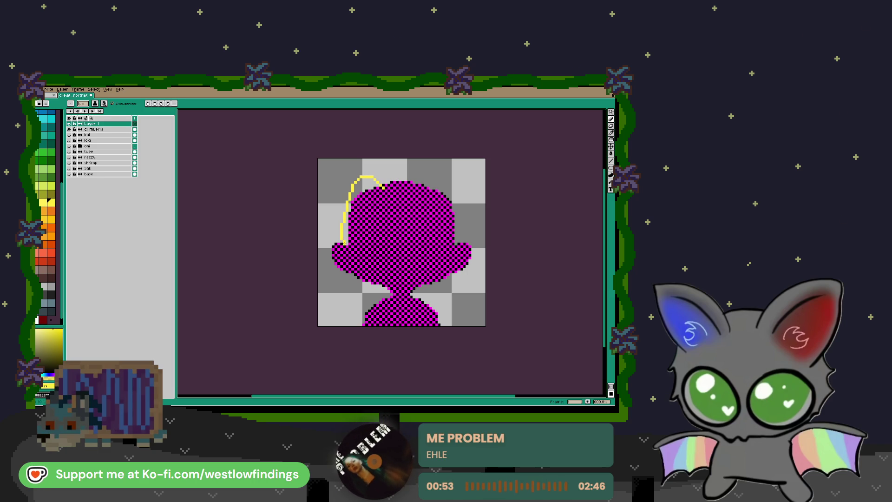
{"action": "left_click_drag", "start_coordinate": [358, 232], "coordinate": [382, 187]}
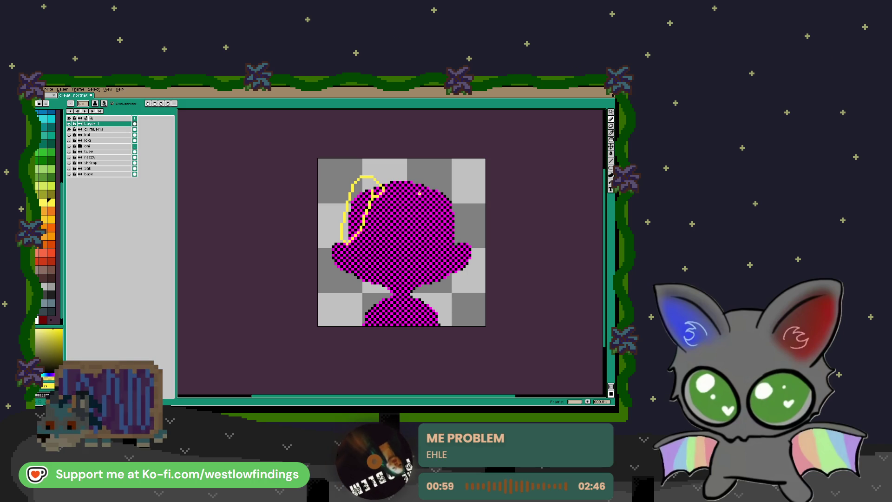
{"action": "mouse_move", "coordinate": [423, 166]}
{"action": "left_mouse_down"}
{"action": "mouse_move", "coordinate": [438, 162]}
{"action": "mouse_move", "coordinate": [448, 174]}
{"action": "left_mouse_up"}
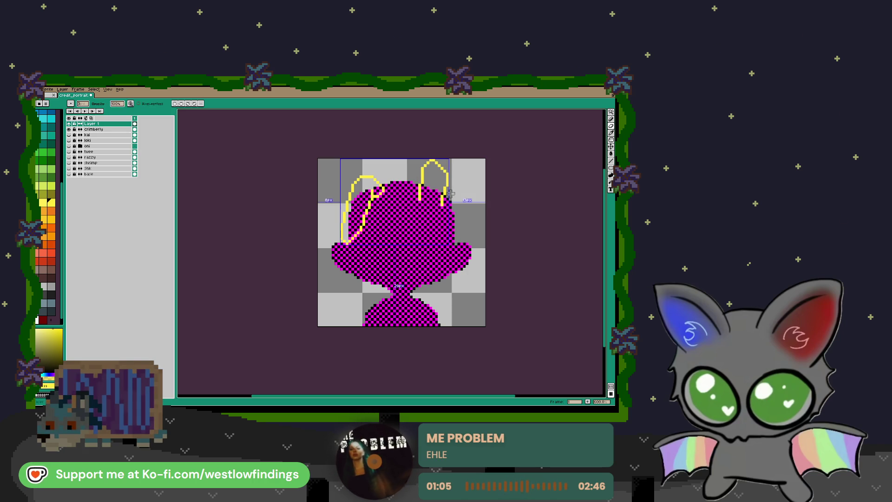
{"action": "key", "text": "ctrl"}
{"action": "key", "text": "ctrl+z"}
{"action": "key", "text": "b"}
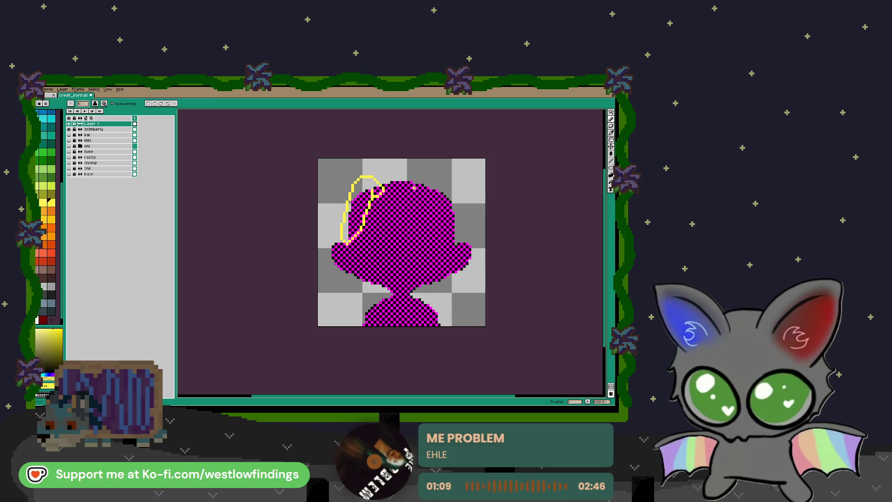
{"action": "mouse_move", "coordinate": [417, 193]}
{"action": "left_mouse_down"}
{"action": "mouse_move", "coordinate": [414, 177]}
{"action": "mouse_move", "coordinate": [443, 210]}
{"action": "left_mouse_up"}
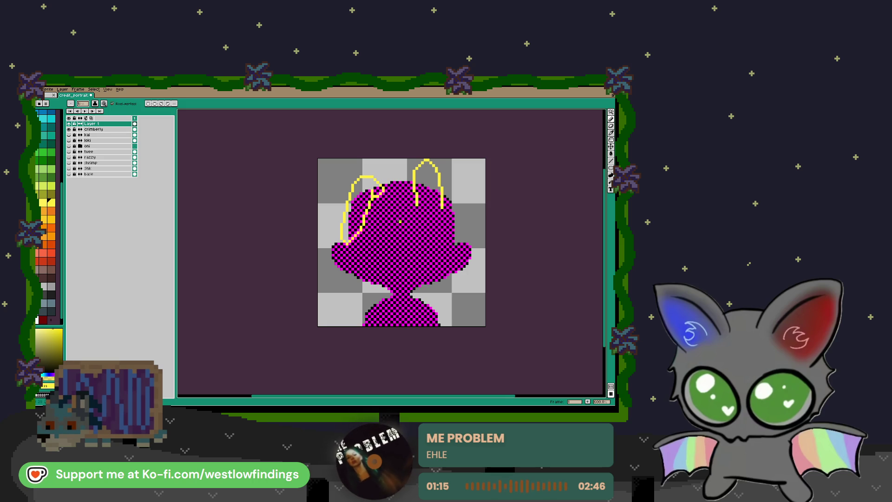
On the crimberly layer, erase the magenta bumps from the head's left and right sides
{"action": "scroll", "coordinate": [418, 209], "scroll_direction": "down", "scroll_amount": 2}
{"action": "key", "text": "e"}
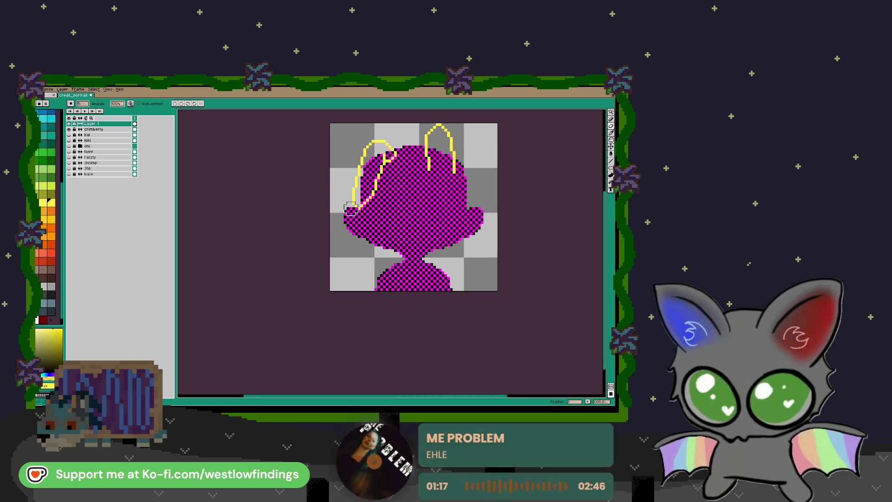
{"action": "left_click", "coordinate": [95, 129]}
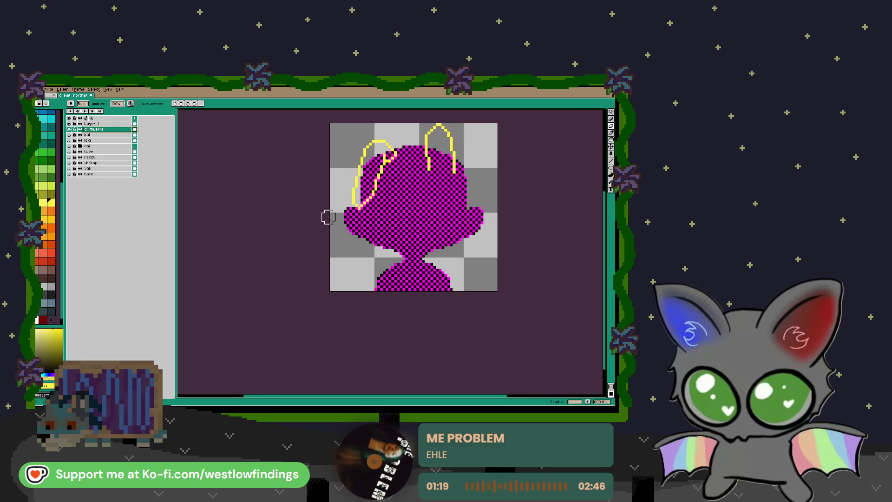
{"action": "left_click_drag", "start_coordinate": [351, 212], "coordinate": [353, 239]}
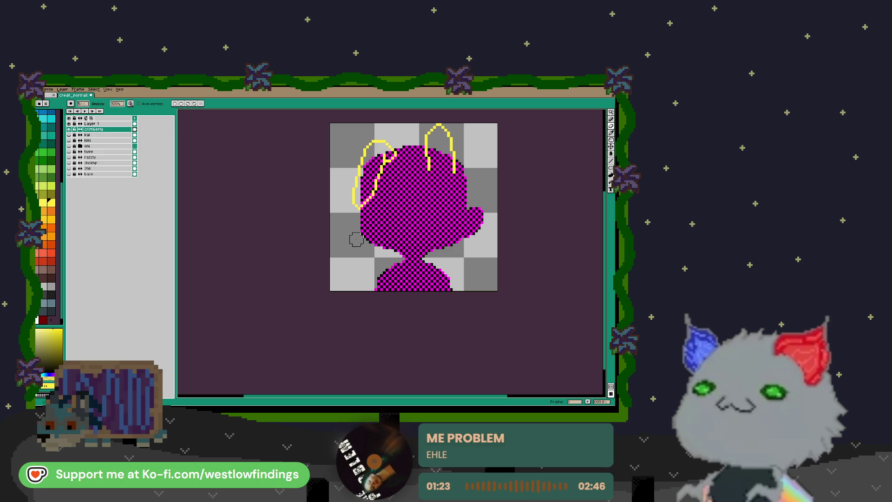
{"action": "mouse_move", "coordinate": [485, 207]}
{"action": "left_mouse_down"}
{"action": "mouse_move", "coordinate": [474, 232]}
{"action": "mouse_move", "coordinate": [476, 204]}
{"action": "mouse_move", "coordinate": [474, 217]}
{"action": "left_mouse_up"}
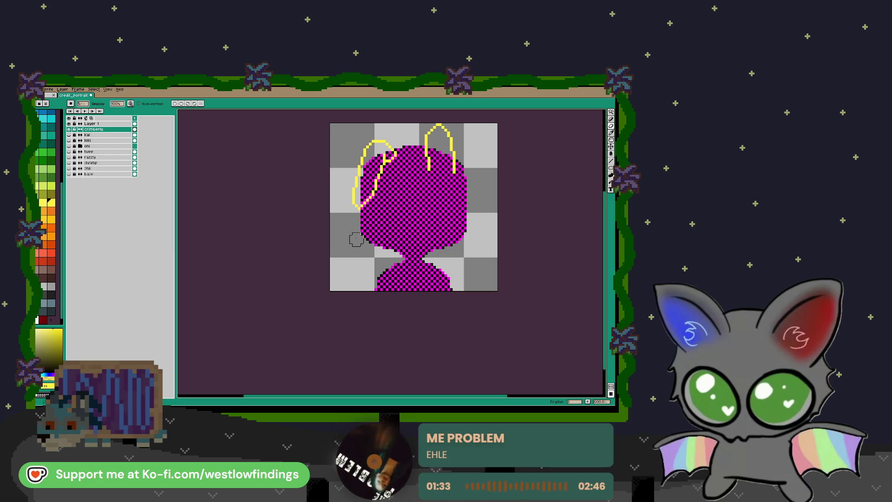
{"action": "key", "text": "minus"}
{"action": "key", "text": "minus"}
{"action": "key", "text": "minus"}
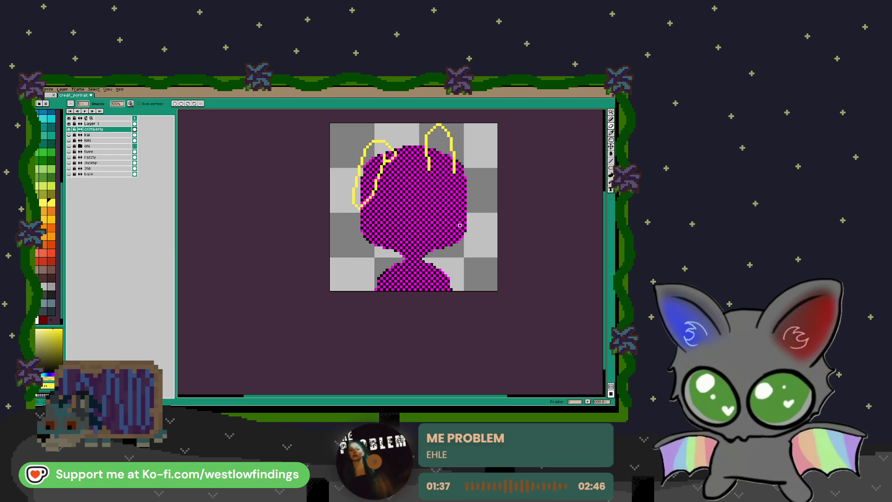
{"action": "left_click_drag", "start_coordinate": [465, 222], "coordinate": [459, 268]}
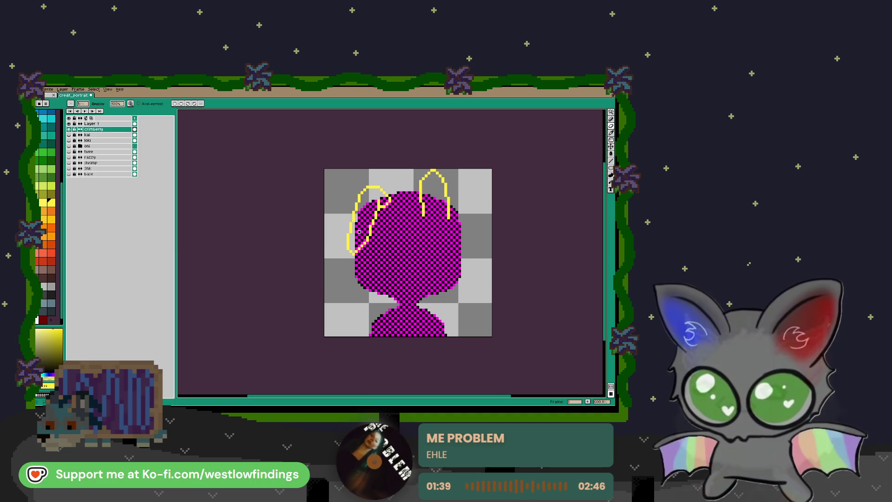
Fill the left and right ear outlines on the ear layer with pale yellow
{"action": "key", "text": "g"}
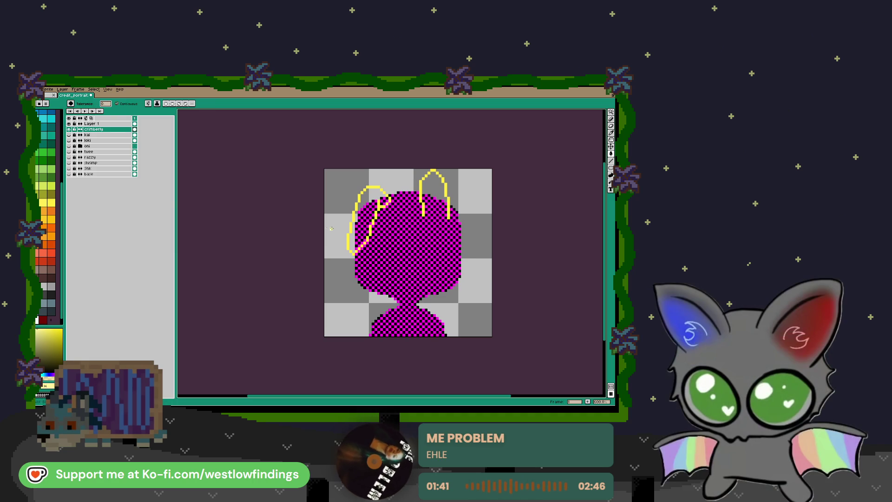
{"action": "left_click", "coordinate": [93, 124]}
{"action": "left_click", "coordinate": [371, 202]}
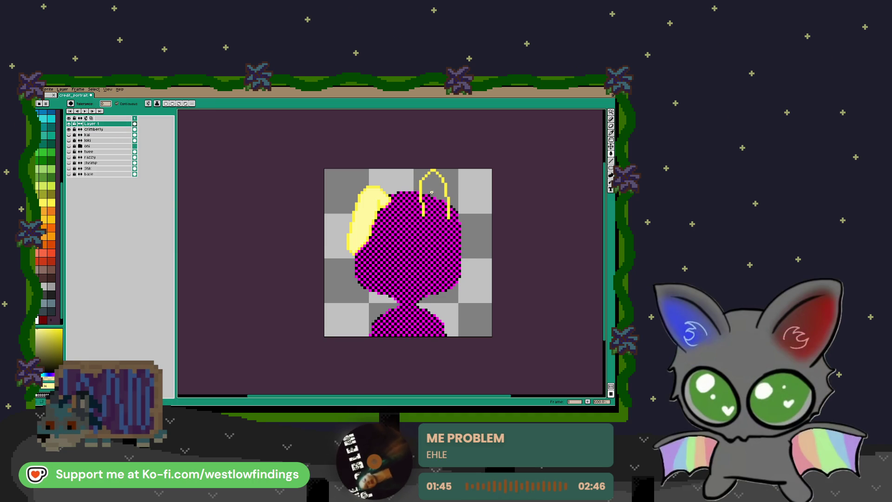
{"action": "key", "text": "b"}
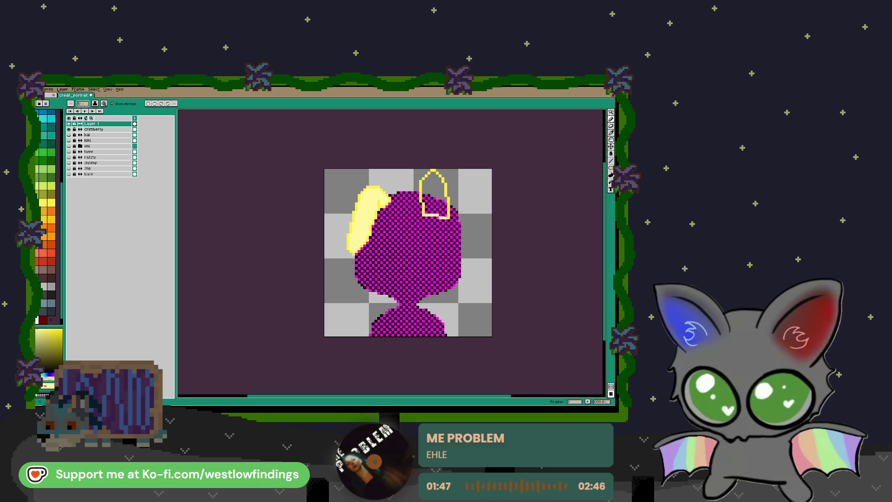
{"action": "key", "text": "g"}
{"action": "left_click", "coordinate": [434, 206]}
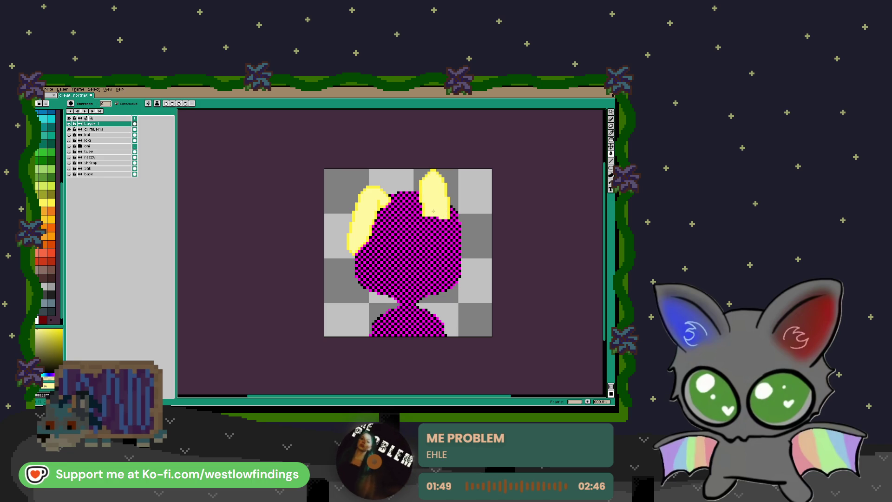
{"action": "scroll", "coordinate": [437, 222], "scroll_direction": "down", "scroll_amount": 1}
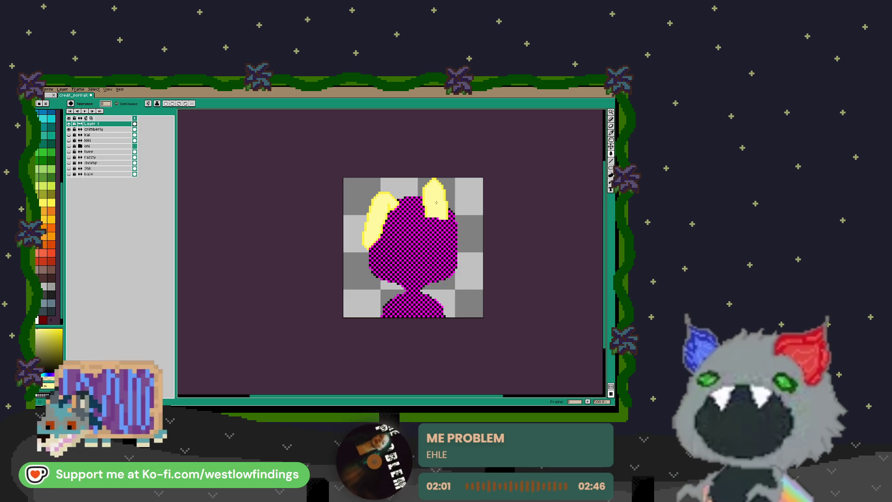
{"action": "scroll", "coordinate": [44, 185], "scroll_direction": "down", "scroll_amount": 2}
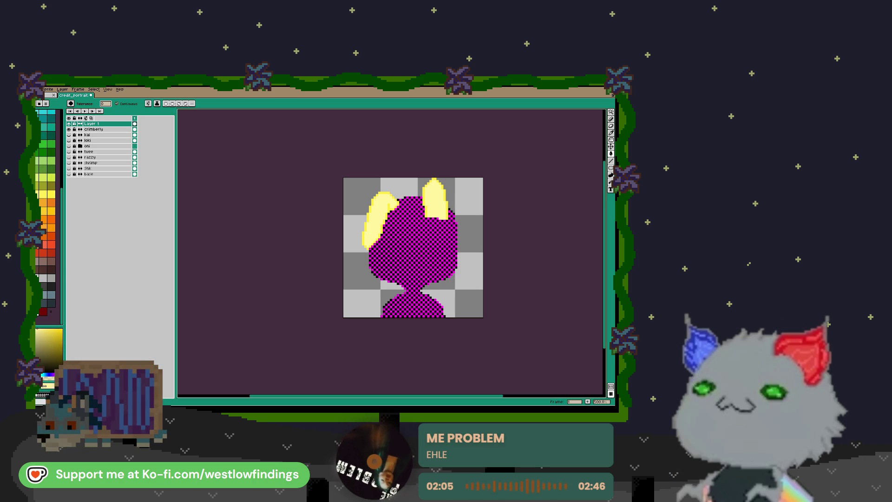
Outline the shoulder shape with light-grey pencil lines and fill it light grey
{"action": "left_click", "coordinate": [43, 278]}
{"action": "scroll", "coordinate": [326, 240], "scroll_direction": "up", "scroll_amount": 3}
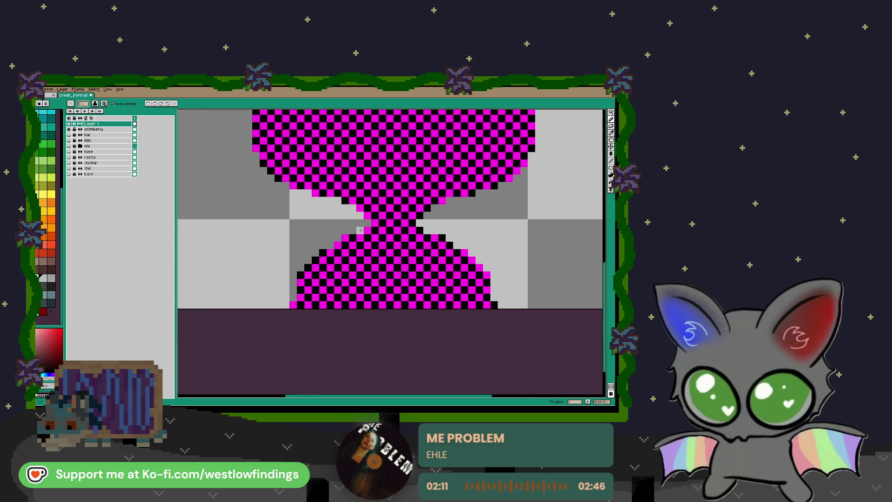
{"action": "left_click_drag", "start_coordinate": [367, 238], "coordinate": [419, 238]}
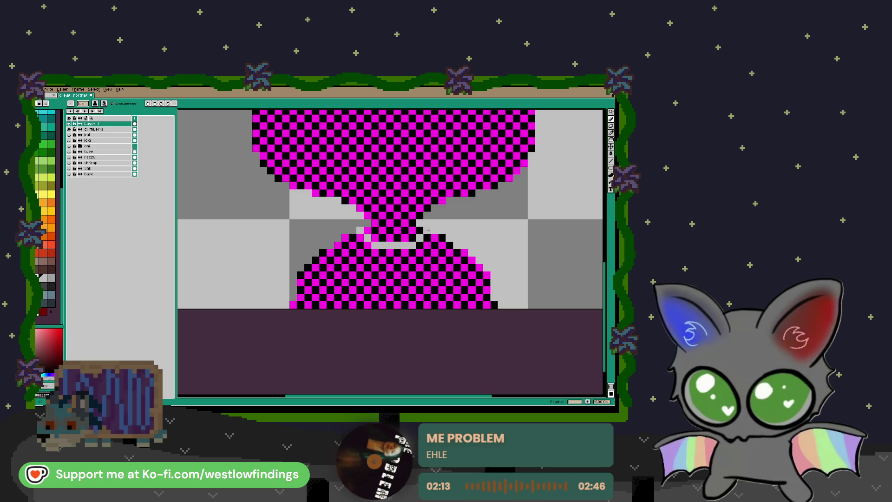
{"action": "mouse_move", "coordinate": [343, 229]}
{"action": "left_mouse_down"}
{"action": "mouse_move", "coordinate": [306, 264]}
{"action": "mouse_move", "coordinate": [291, 301]}
{"action": "left_mouse_up"}
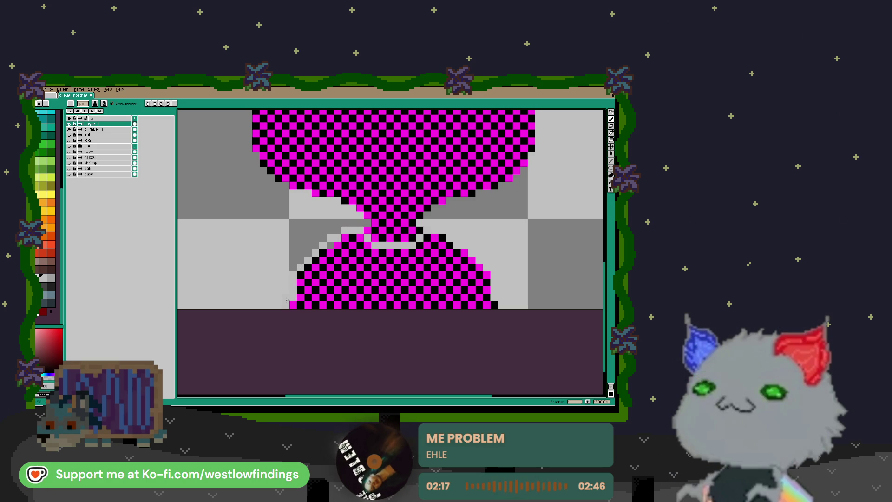
{"action": "left_click_drag", "start_coordinate": [421, 234], "coordinate": [494, 289]}
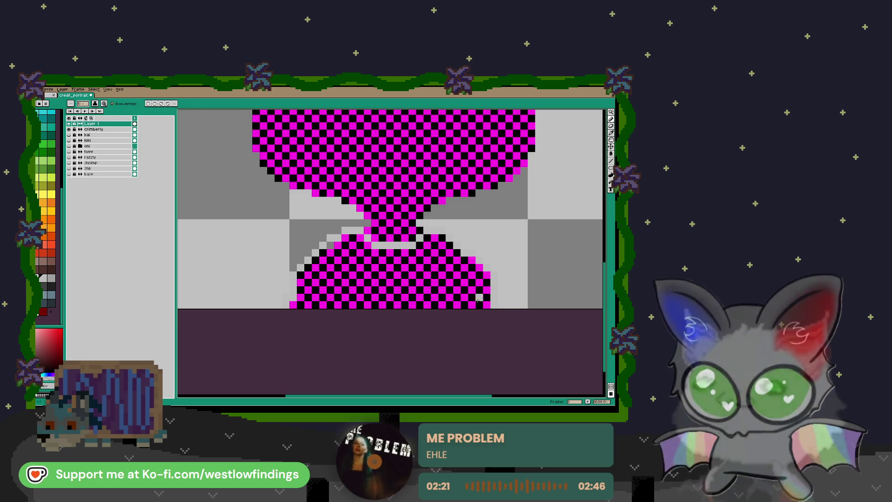
{"action": "key", "text": "g"}
{"action": "left_click", "coordinate": [450, 293]}
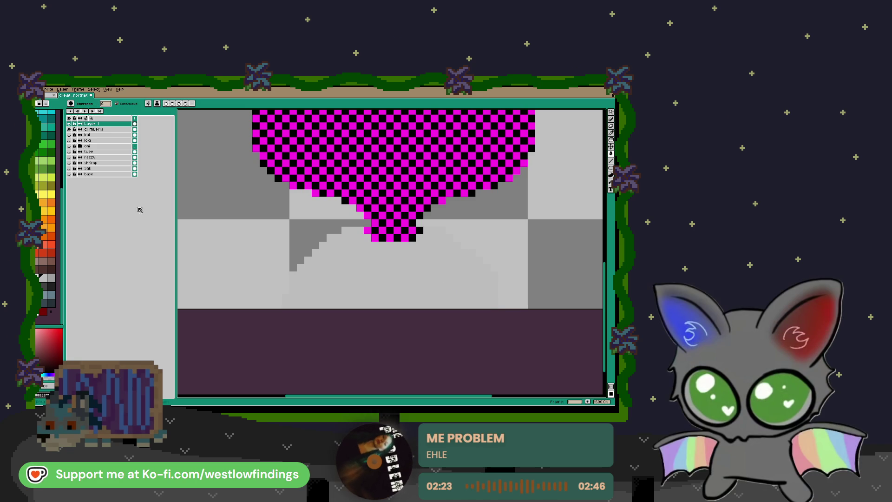
Try a darker grey fill on the lower body, then undo it
{"action": "left_click", "coordinate": [51, 278]}
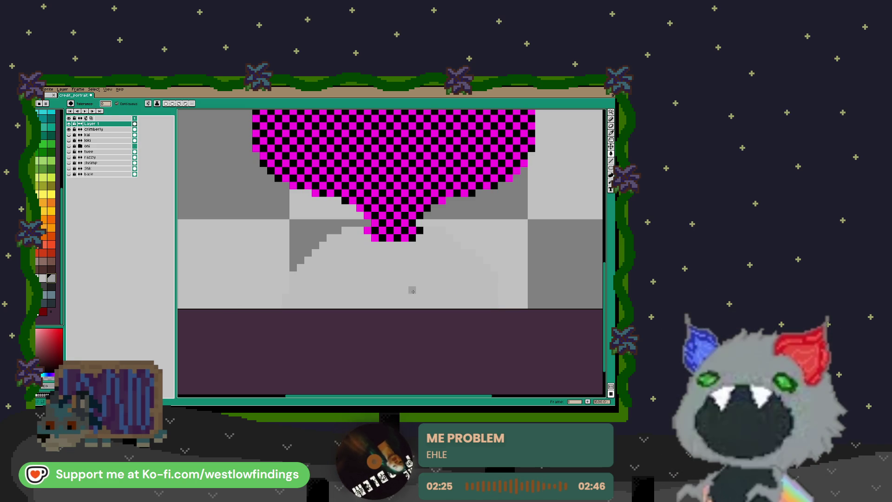
{"action": "left_click", "coordinate": [468, 272]}
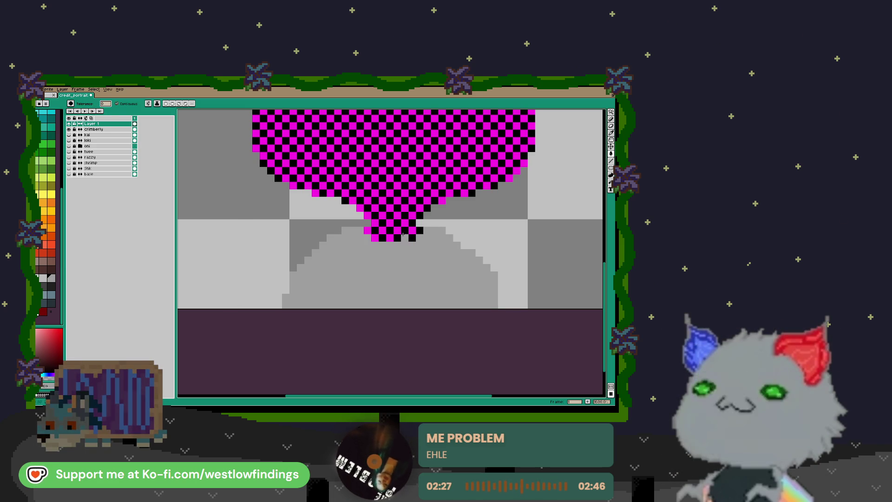
{"action": "key", "text": "v"}
{"action": "key", "text": "ctrl+z"}
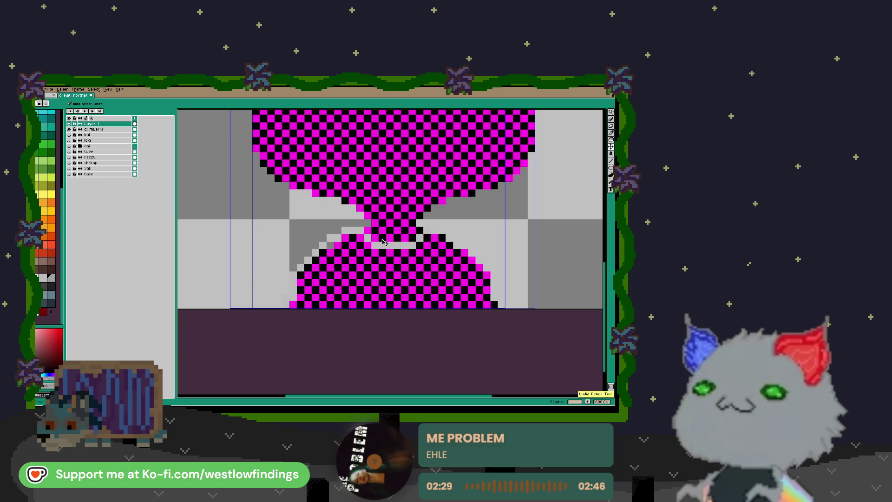
{"action": "key", "text": "ctrl+z"}
{"action": "key", "text": "w"}
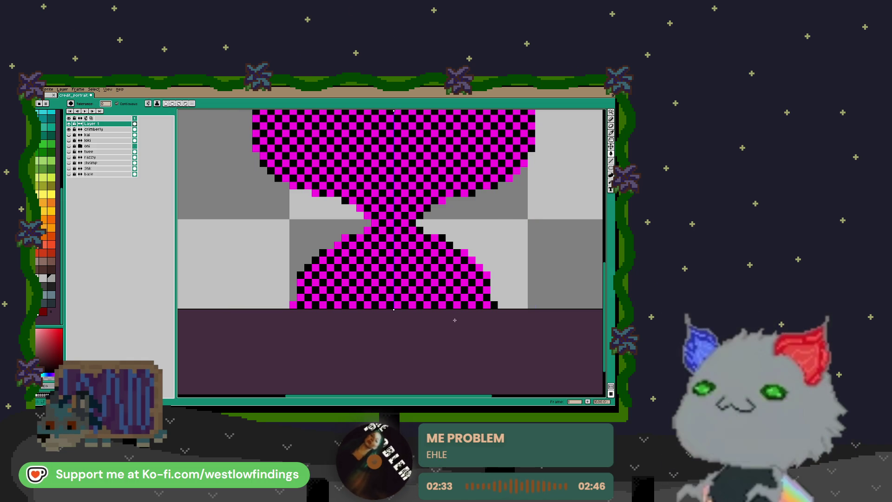
Close the gaps with light-grey pixels, fill the lower area light grey, and undo the lighter arch fill
{"action": "key", "text": "b"}
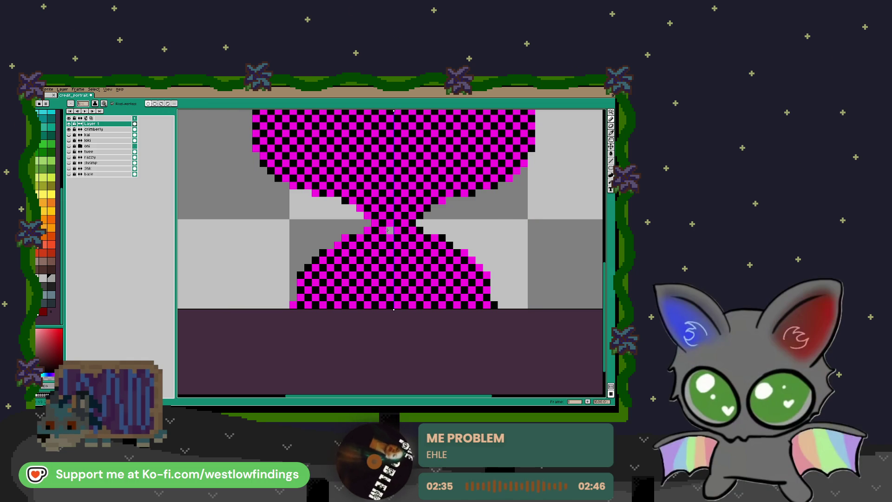
{"action": "left_click", "coordinate": [386, 248]}
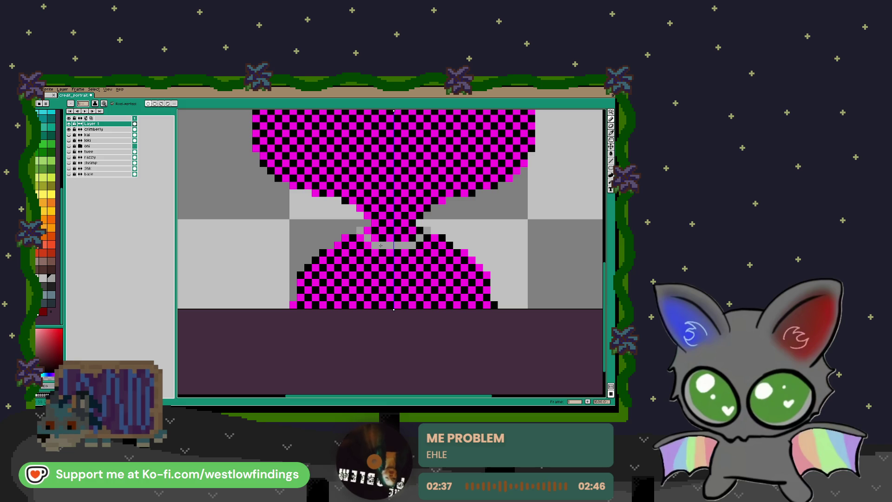
{"action": "left_click_drag", "start_coordinate": [294, 287], "coordinate": [291, 319]}
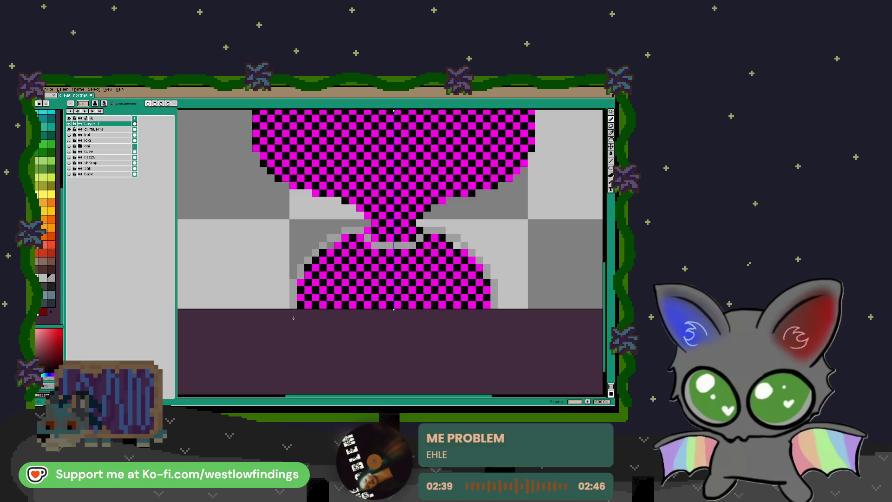
{"action": "key", "text": "g"}
{"action": "left_click", "coordinate": [329, 284]}
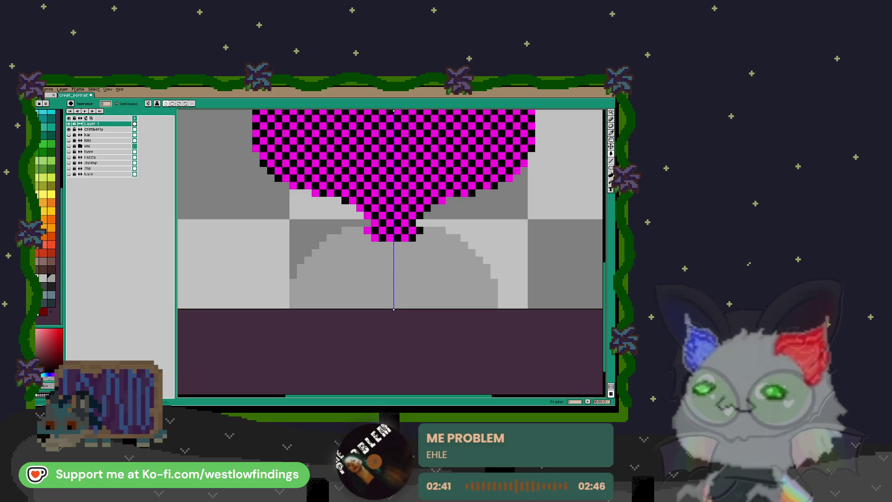
{"action": "left_click", "coordinate": [330, 290]}
{"action": "key", "text": "ctrl+z"}
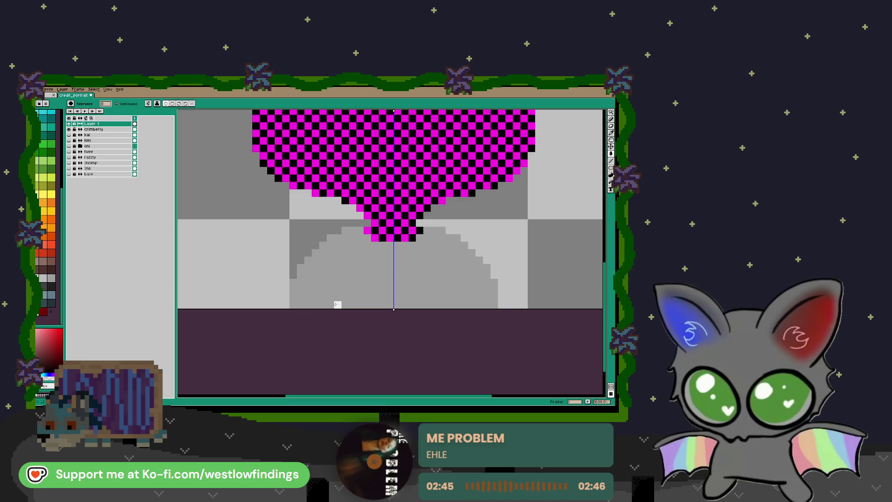
{"action": "key", "text": "b"}
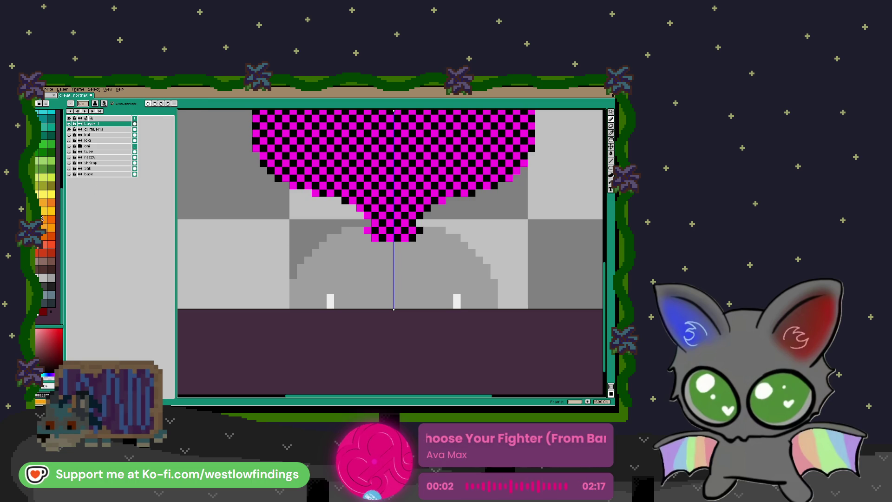
With symmetry off, draw a small teal bow-shaped mark of strokes and pixels on the grey chest
{"action": "key", "text": "x"}
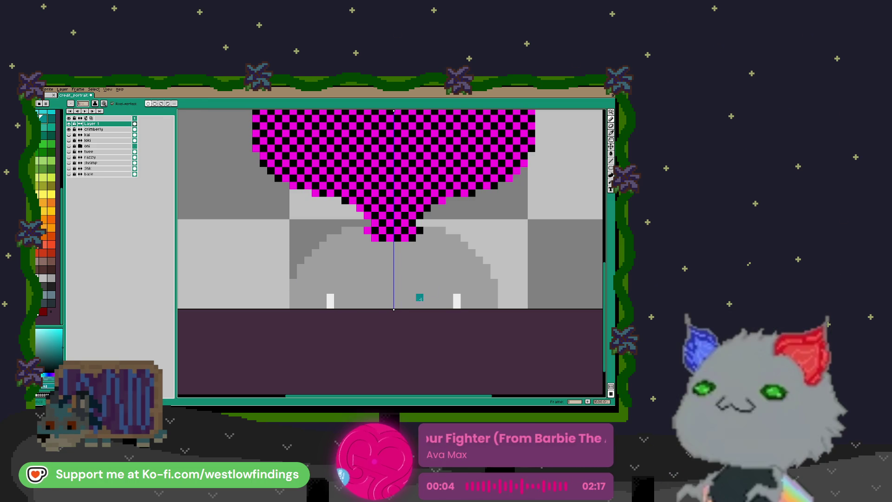
{"action": "left_click", "coordinate": [147, 104]}
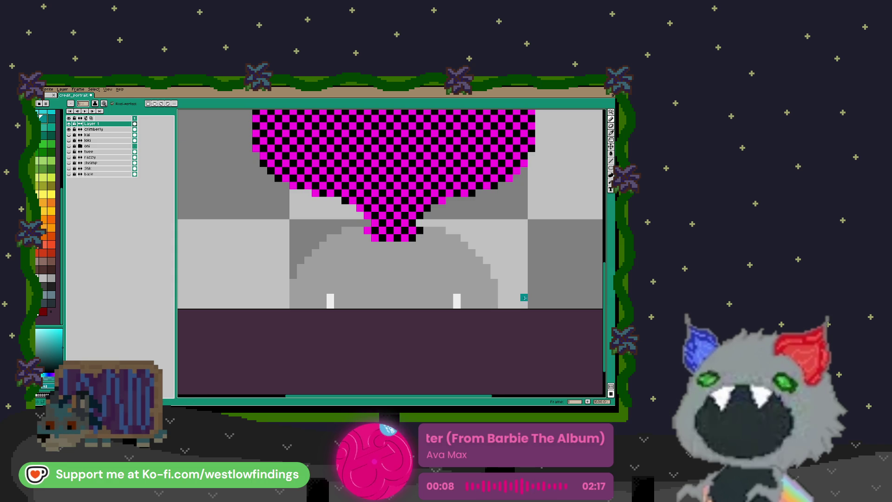
{"action": "left_click_drag", "start_coordinate": [367, 274], "coordinate": [367, 297]}
{"action": "left_click", "coordinate": [375, 282]}
{"action": "left_click", "coordinate": [382, 282]}
{"action": "left_click", "coordinate": [383, 289]}
{"action": "mouse_move", "coordinate": [389, 275]}
{"action": "left_mouse_down"}
{"action": "mouse_move", "coordinate": [412, 275]}
{"action": "mouse_move", "coordinate": [415, 290]}
{"action": "left_mouse_up"}
{"action": "left_click", "coordinate": [389, 298]}
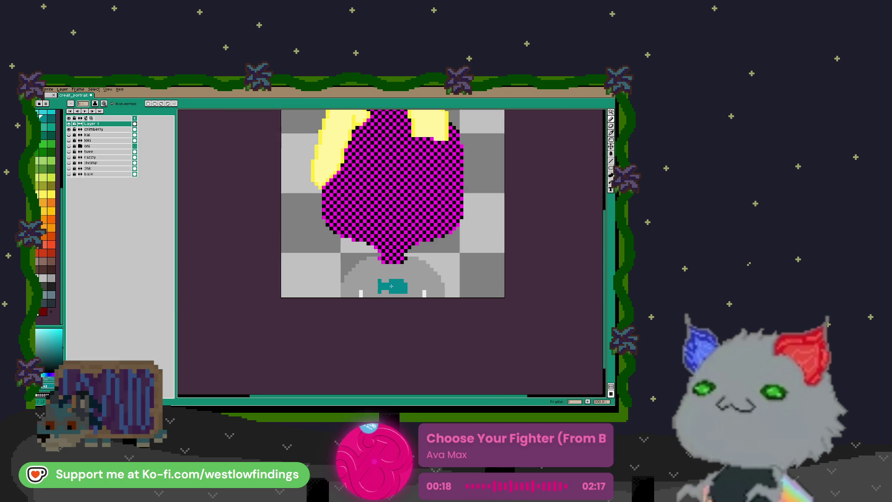
Add teal pixels at the shape's upper and lower left, then undo them
{"action": "scroll", "coordinate": [394, 293], "scroll_direction": "down", "scroll_amount": 2}
{"action": "scroll", "coordinate": [395, 293], "scroll_direction": "up", "scroll_amount": 5}
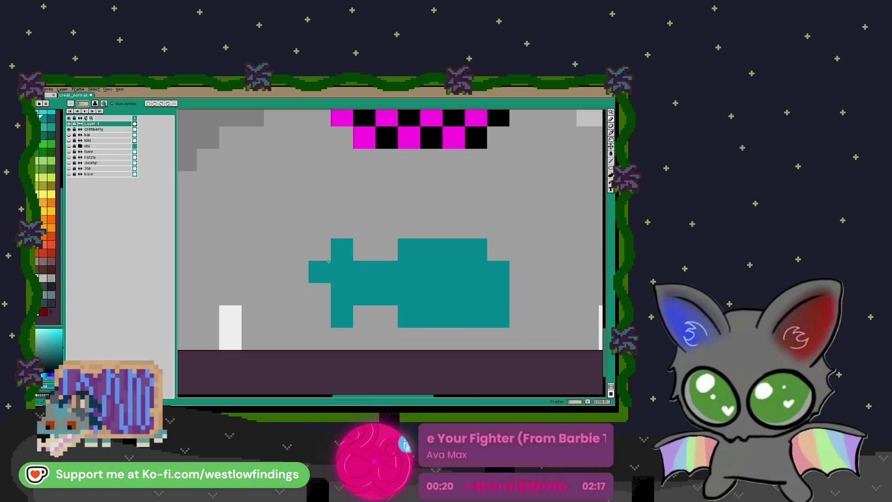
{"action": "left_click", "coordinate": [320, 227]}
{"action": "left_click", "coordinate": [320, 339]}
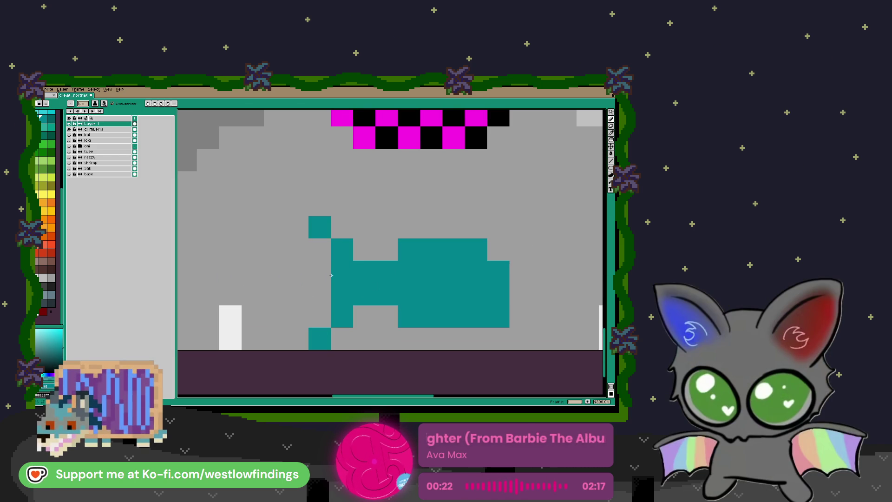
{"action": "scroll", "coordinate": [383, 282], "scroll_direction": "down", "scroll_amount": 5}
{"action": "key", "text": "v"}
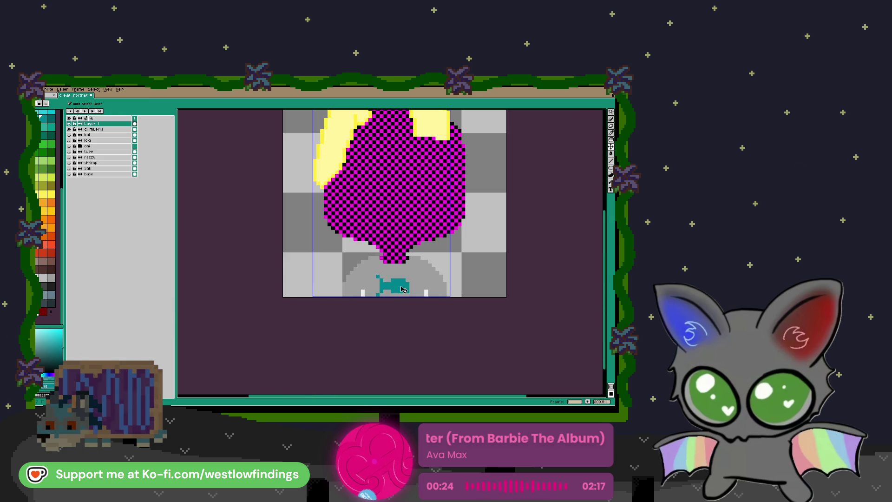
{"action": "key", "text": "ctrl+z"}
{"action": "key", "text": "ctrl+z"}
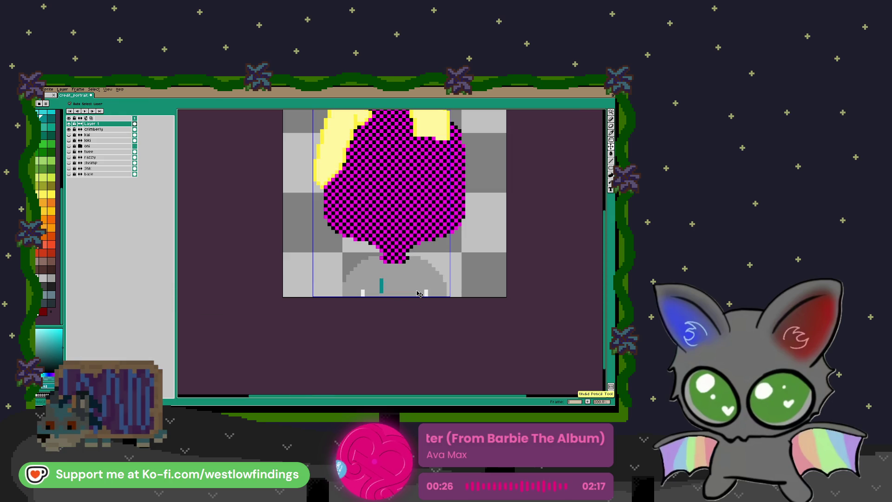
{"action": "key", "text": "b"}
Try a teal column and side pixel, then undo back to a single teal pixel
{"action": "scroll", "coordinate": [380, 281], "scroll_direction": "up", "scroll_amount": 3}
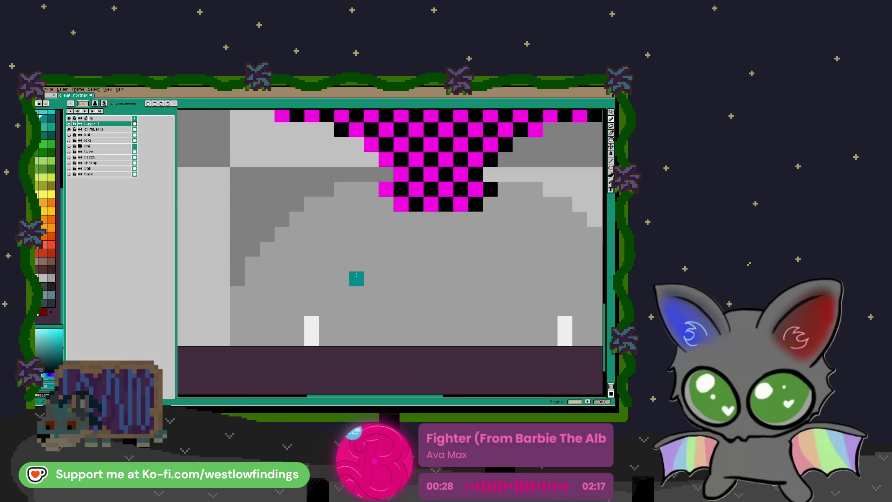
{"action": "mouse_move", "coordinate": [356, 278]}
{"action": "left_mouse_down"}
{"action": "mouse_move", "coordinate": [356, 325]}
{"action": "mouse_move", "coordinate": [371, 293]}
{"action": "mouse_move", "coordinate": [370, 324]}
{"action": "mouse_move", "coordinate": [386, 307]}
{"action": "mouse_move", "coordinate": [405, 314]}
{"action": "left_mouse_up"}
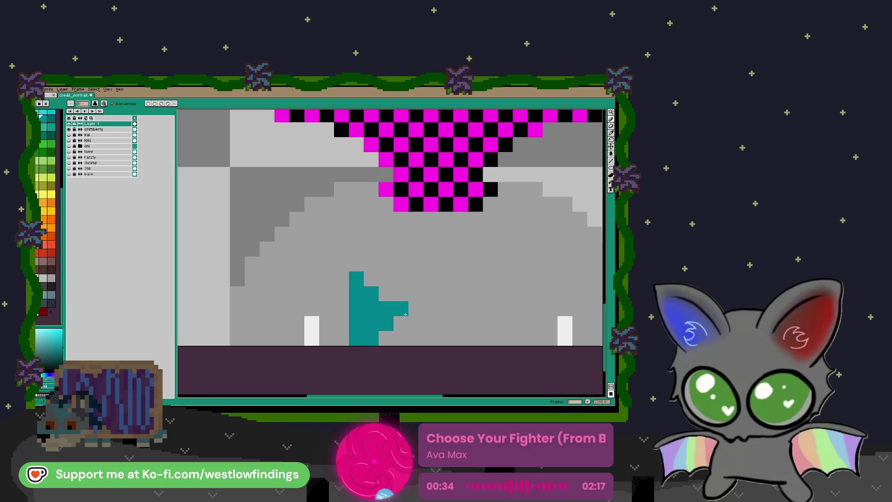
{"action": "key", "text": "ctrl+z"}
{"action": "left_click", "coordinate": [401, 323]}
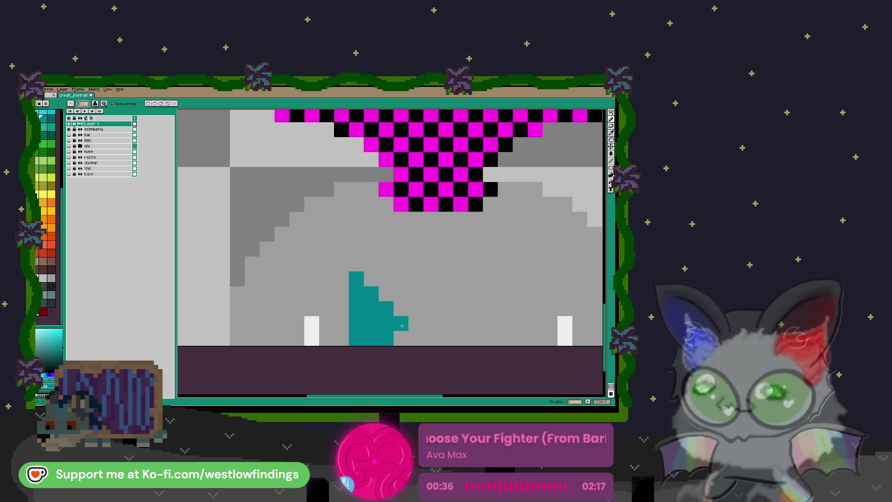
{"action": "left_click_drag", "start_coordinate": [495, 308], "coordinate": [465, 270]}
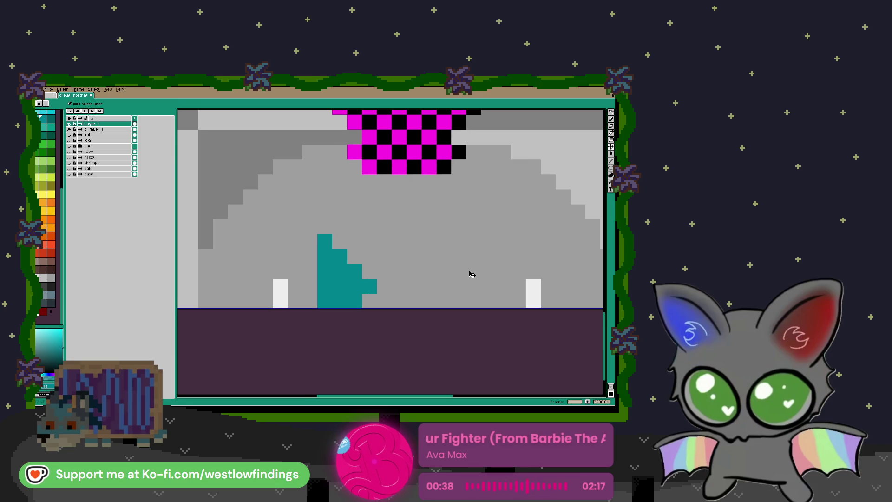
{"action": "key", "text": "ctrl+z"}
{"action": "key", "text": "ctrl+z"}
{"action": "key", "text": "ctrl+z"}
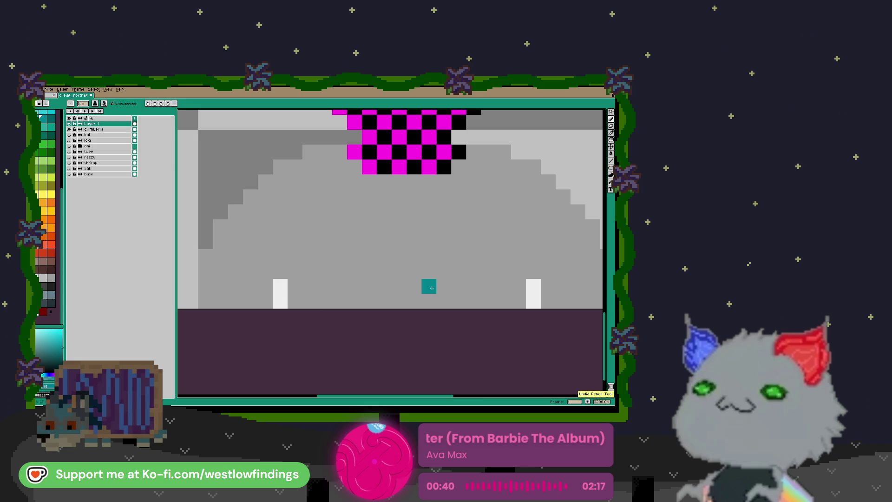
{"action": "scroll", "coordinate": [428, 284], "scroll_direction": "down", "scroll_amount": 4}
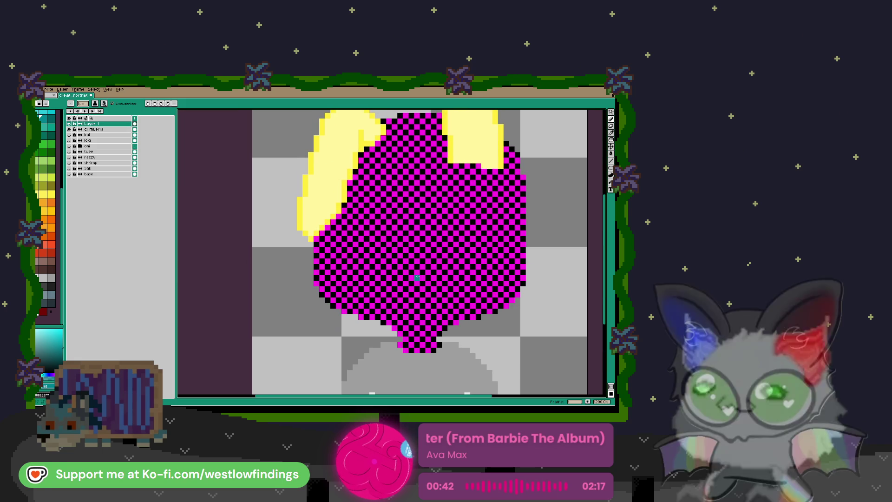
Place left and right teal eye pixels on the magenta head, then zoom out
{"action": "left_click", "coordinate": [383, 216]}
{"action": "left_click", "coordinate": [450, 217]}
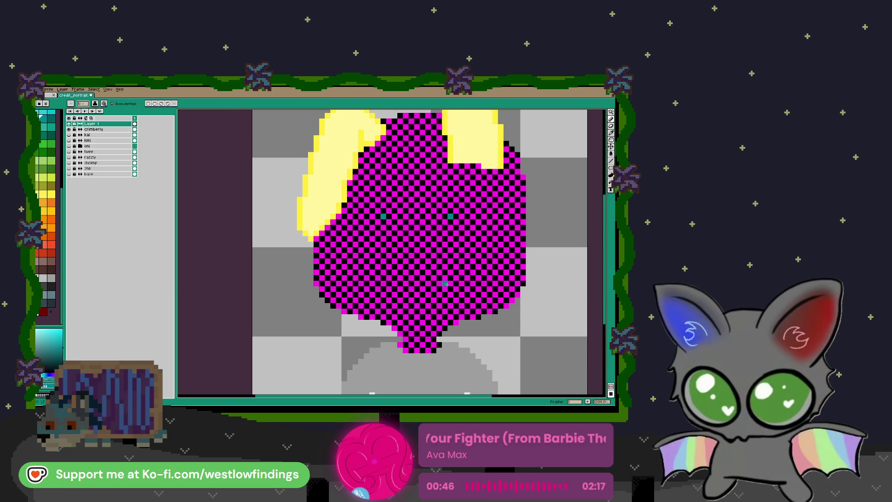
{"action": "scroll", "coordinate": [445, 288], "scroll_direction": "down", "scroll_amount": 2}
{"action": "scroll", "coordinate": [425, 286], "scroll_direction": "right", "scroll_amount": 2}
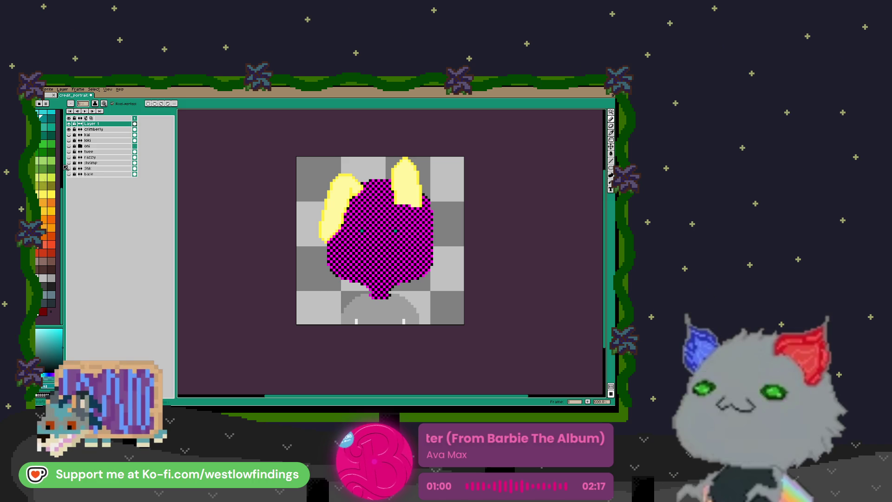
Merge Layer 1 down into crimberly and toggle layer visibility to compare with the kai portrait
{"action": "right_click", "coordinate": [109, 126]}
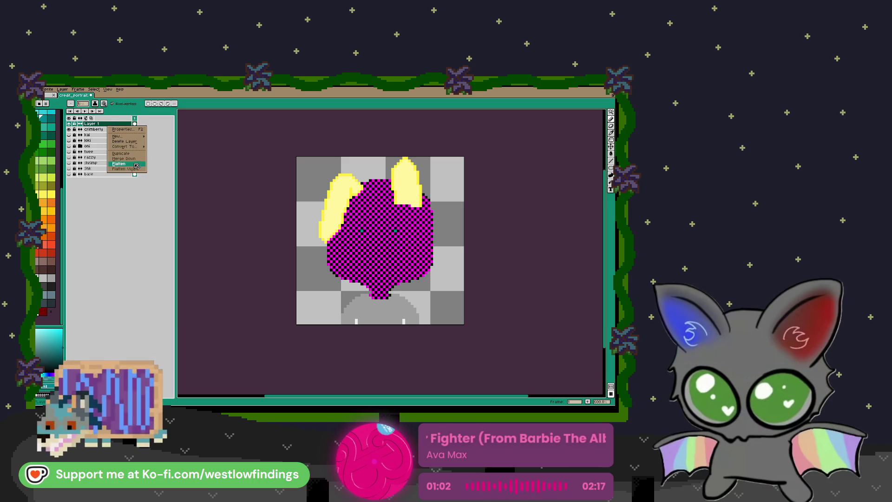
{"action": "left_click", "coordinate": [123, 150]}
{"action": "left_click", "coordinate": [69, 125]}
{"action": "left_click", "coordinate": [70, 130]}
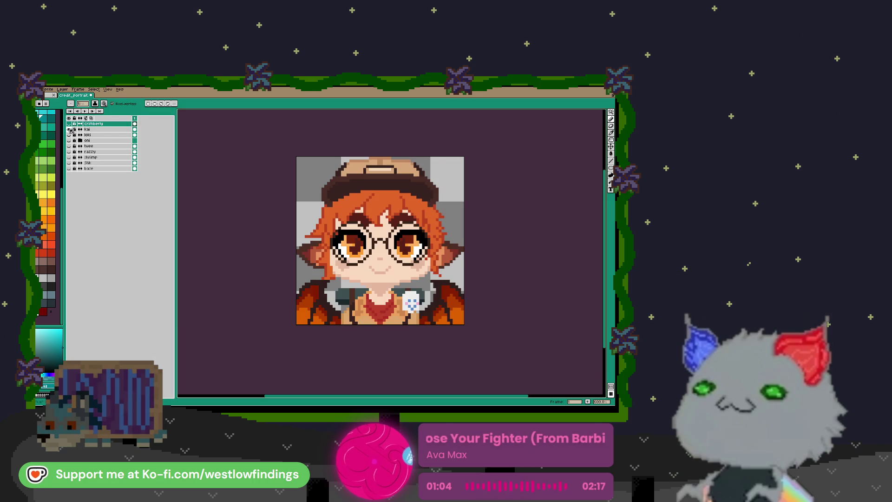
{"action": "left_click", "coordinate": [69, 125]}
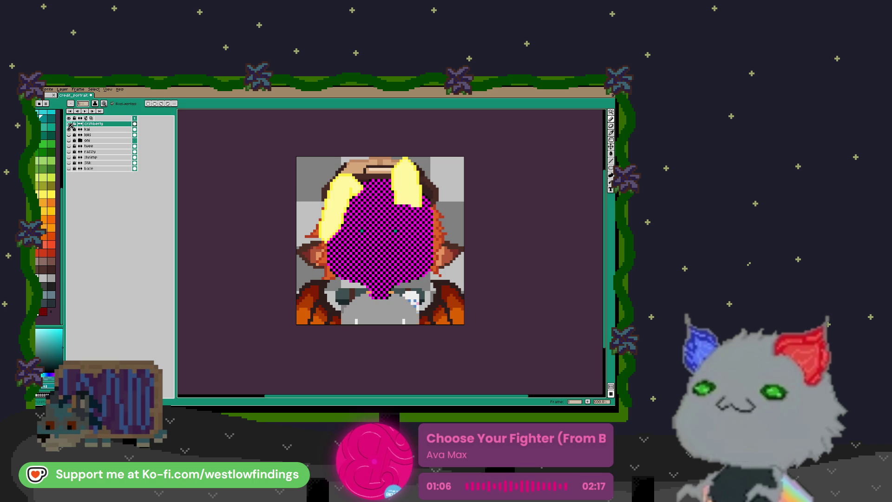
{"action": "left_click", "coordinate": [69, 125]}
{"action": "left_click", "coordinate": [69, 124]}
{"action": "left_click", "coordinate": [70, 125]}
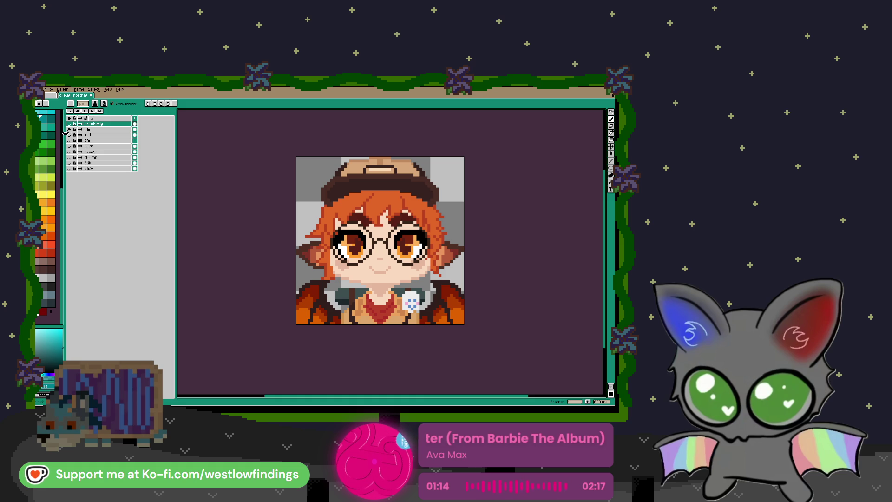
{"action": "left_click", "coordinate": [69, 124]}
{"action": "left_click", "coordinate": [69, 130]}
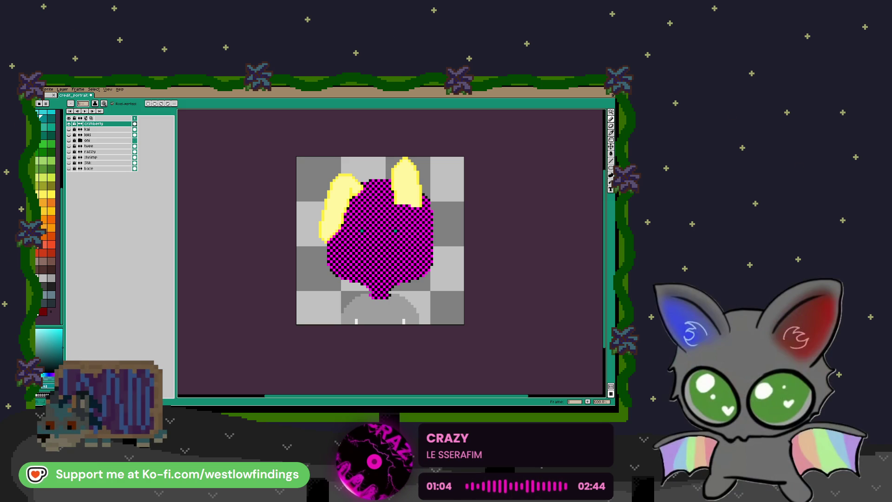
Hide the crimberly layer and show the blue-and-red haired portrait layer instead
{"action": "scroll", "coordinate": [401, 242], "scroll_direction": "down", "scroll_amount": 1}
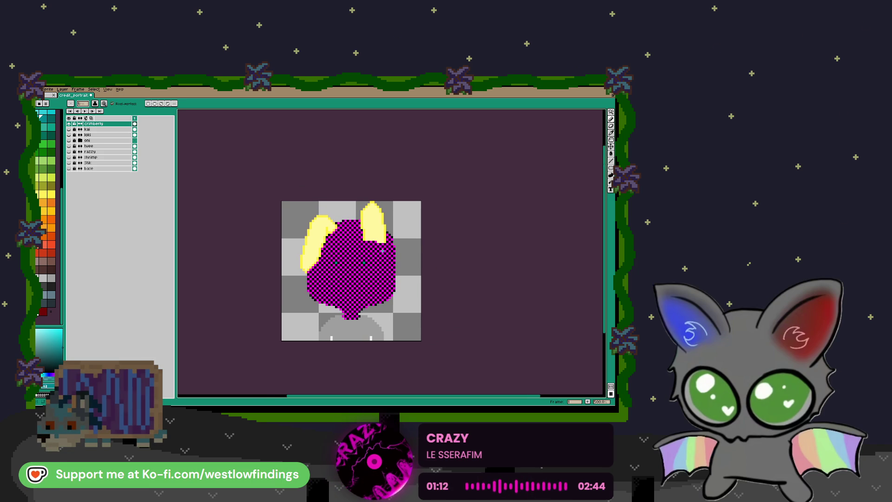
{"action": "left_click", "coordinate": [69, 124]}
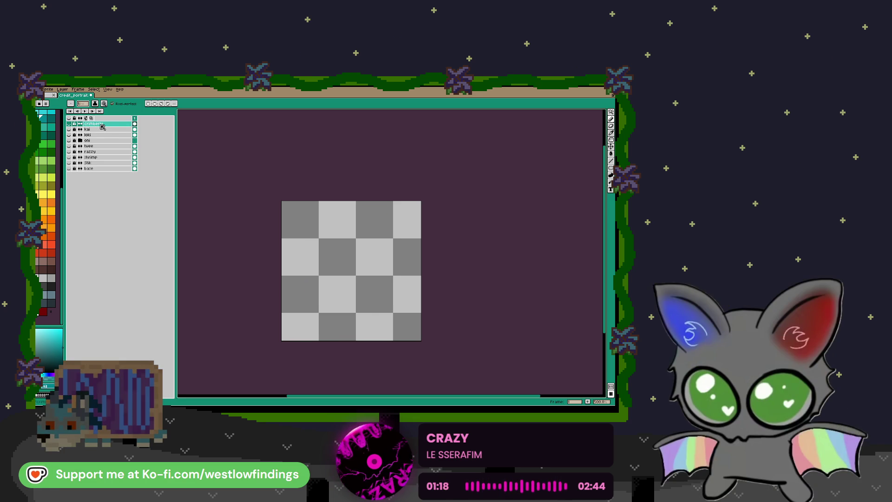
{"action": "left_click", "coordinate": [88, 162]}
Show the blue-and-red haired portrait and eyedrop the eyebrow's dark green
{"action": "left_click", "coordinate": [69, 163]}
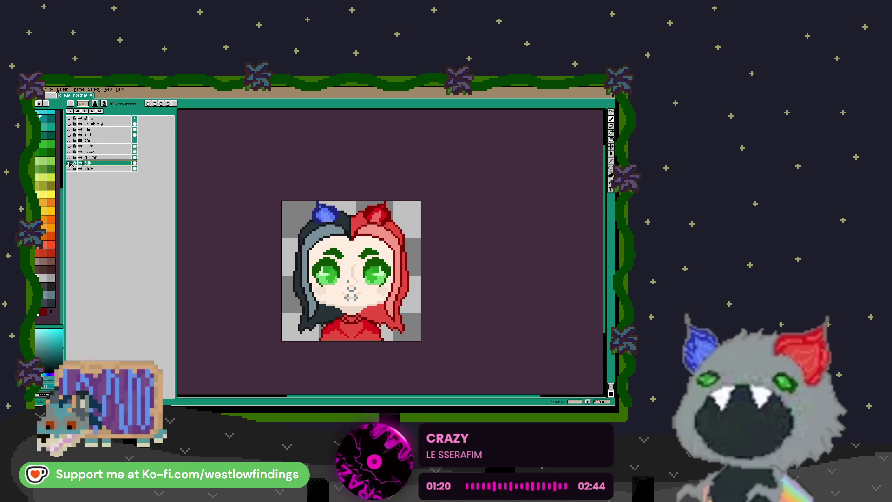
{"action": "scroll", "coordinate": [315, 241], "scroll_direction": "up", "scroll_amount": 5}
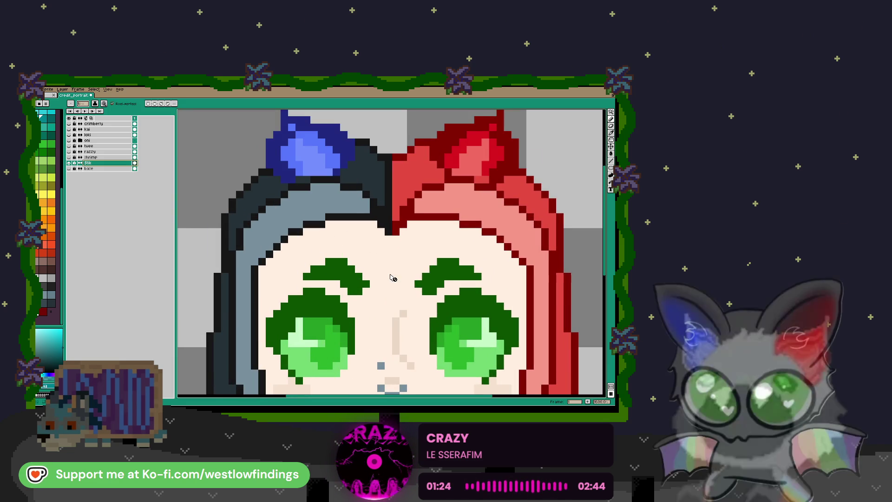
{"action": "key", "text": "i"}
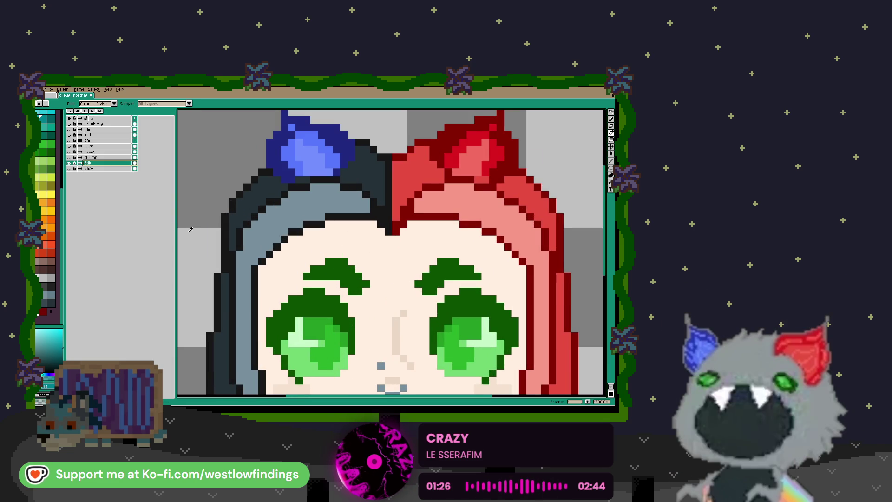
{"action": "left_click", "coordinate": [325, 268]}
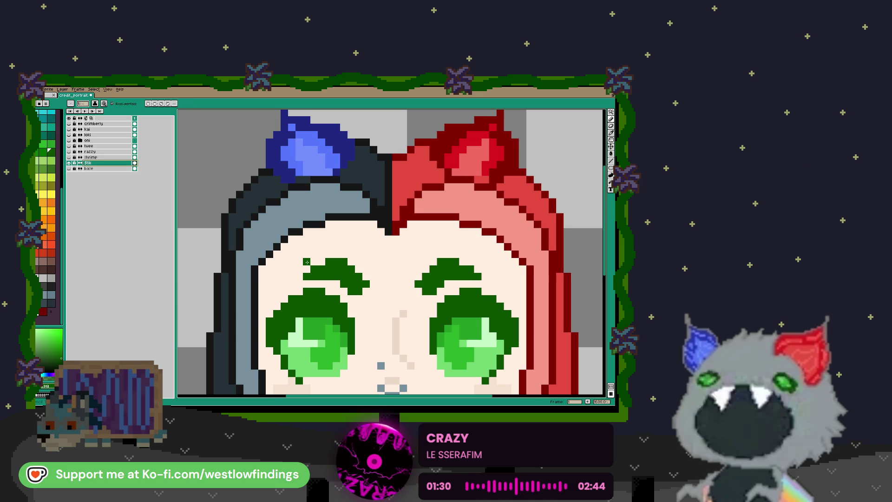
{"action": "left_click", "coordinate": [313, 254]}
{"action": "key", "text": "b"}
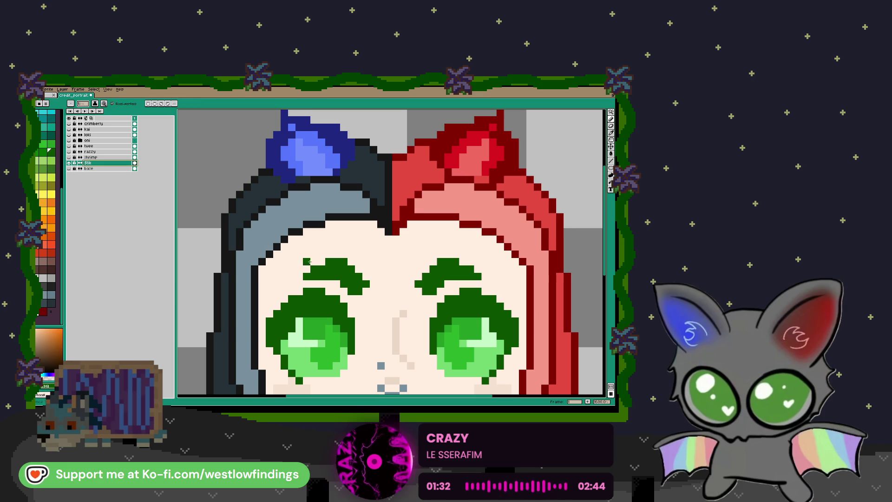
Draw a left eyebrow extension, then undo it
{"action": "mouse_move", "coordinate": [299, 276]}
{"action": "left_mouse_down"}
{"action": "mouse_move", "coordinate": [263, 284]}
{"action": "mouse_move", "coordinate": [298, 269]}
{"action": "left_mouse_up"}
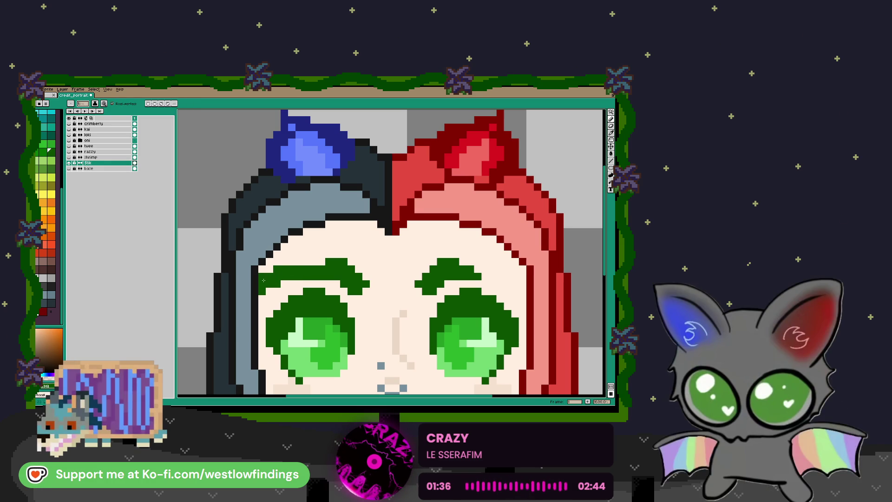
{"action": "scroll", "coordinate": [264, 279], "scroll_direction": "down", "scroll_amount": 4}
{"action": "scroll", "coordinate": [288, 274], "scroll_direction": "up", "scroll_amount": 4}
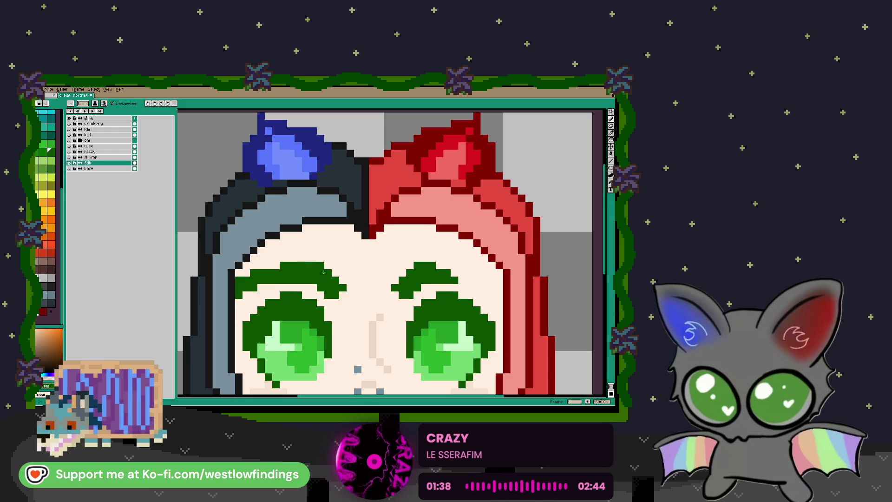
{"action": "scroll", "coordinate": [323, 271], "scroll_direction": "down", "scroll_amount": 4}
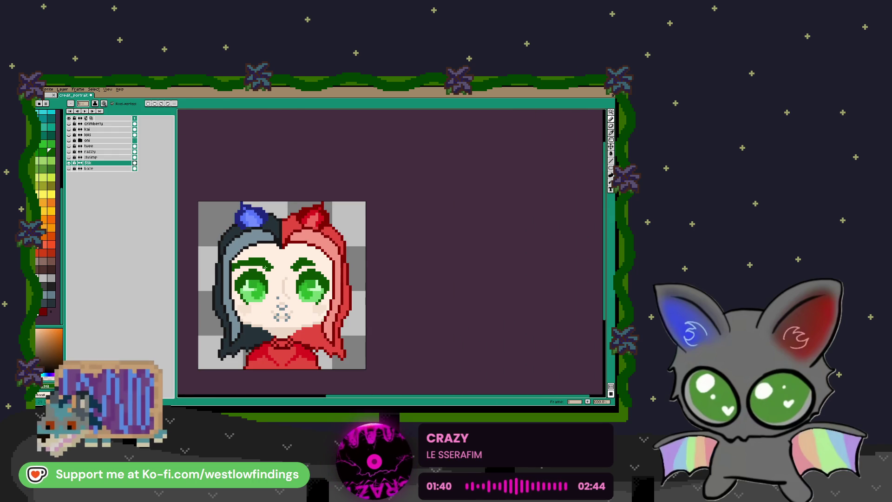
{"action": "key", "text": "w"}
{"action": "key", "text": "ctrl+z"}
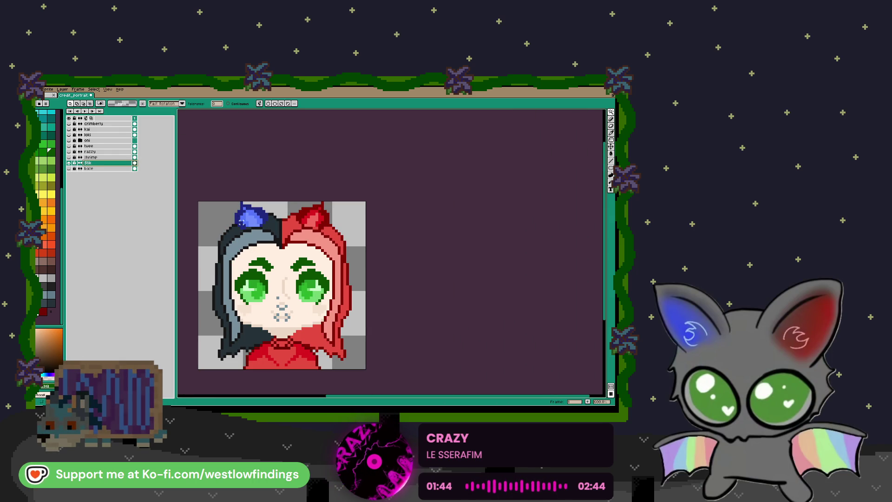
{"action": "key", "text": "b"}
Turn on vertical symmetry and lengthen both eyebrows outward in dark green
{"action": "left_click", "coordinate": [148, 103]}
{"action": "scroll", "coordinate": [260, 267], "scroll_direction": "up", "scroll_amount": 4}
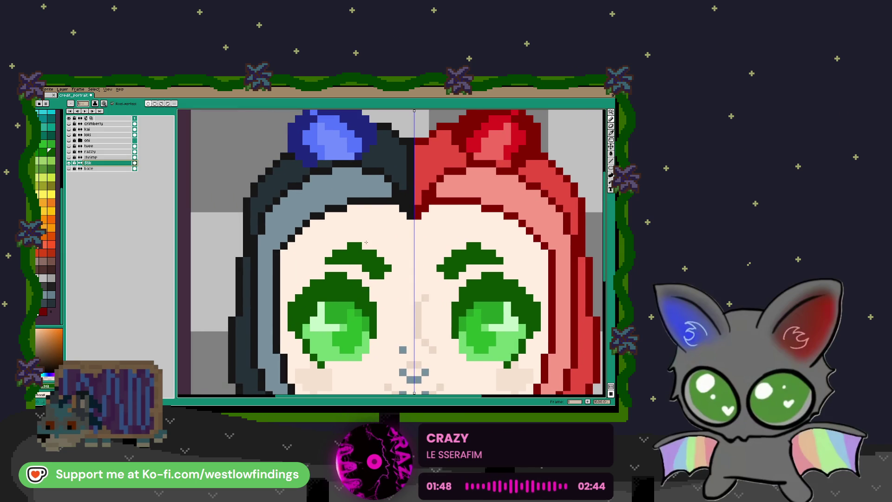
{"action": "left_click_drag", "start_coordinate": [315, 260], "coordinate": [282, 277]}
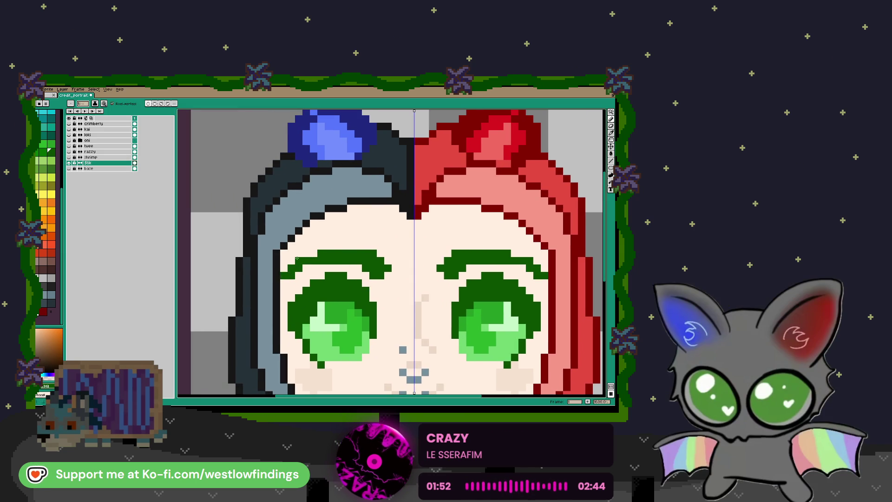
{"action": "left_click_drag", "start_coordinate": [404, 274], "coordinate": [333, 245]}
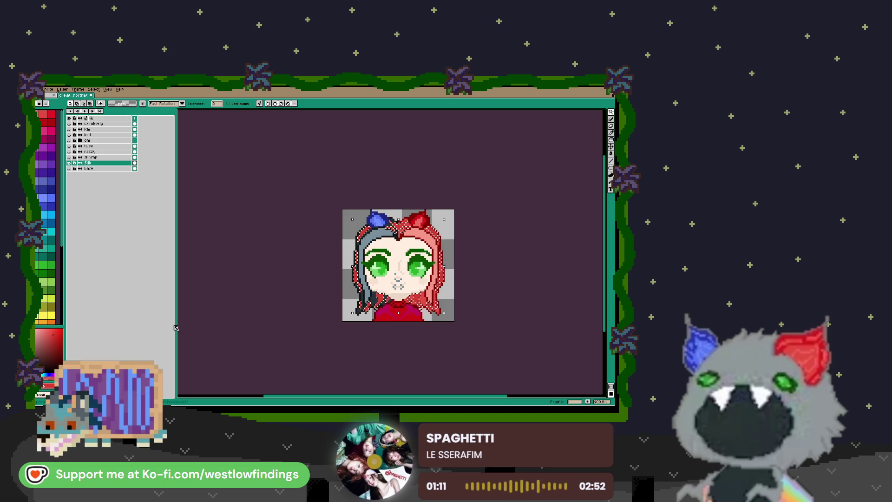
{"action": "scroll", "coordinate": [49, 278], "scroll_direction": "down", "scroll_amount": 5}
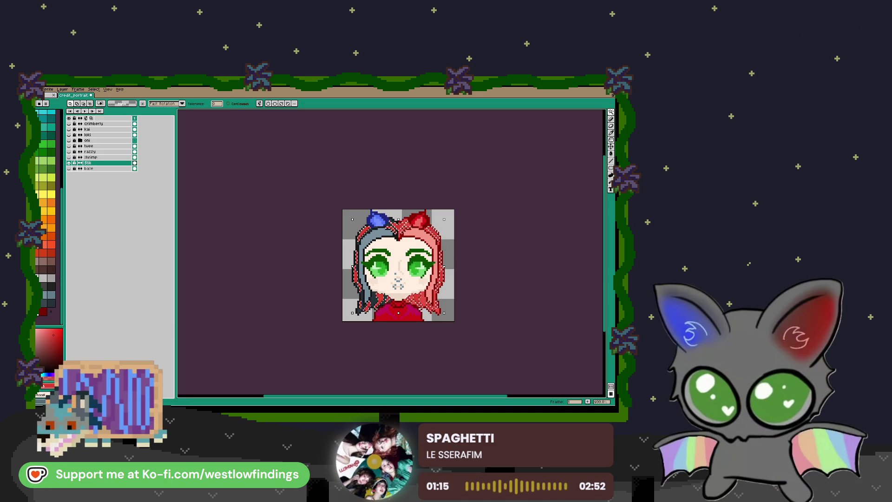
Enlarge the pencil brush, drop the selection, review the face, then hide the portrait
{"action": "key", "text": "b"}
{"action": "scroll", "coordinate": [360, 305], "scroll_direction": "up", "scroll_amount": 1}
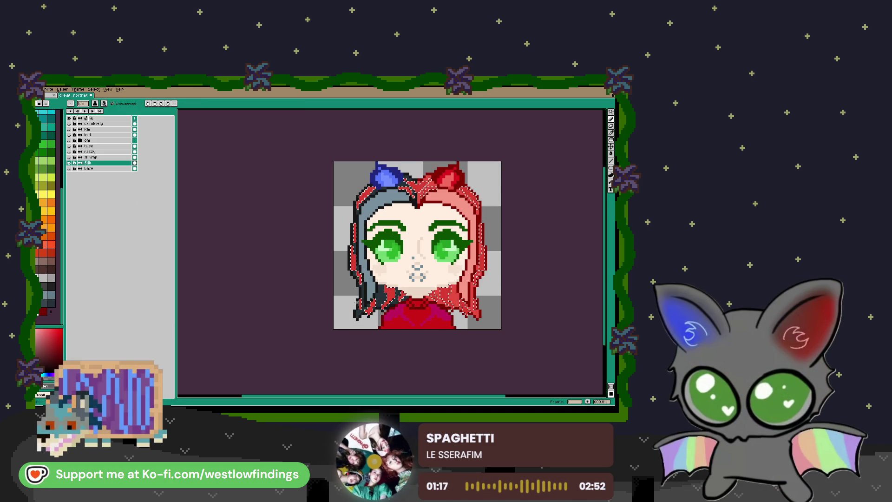
{"action": "key", "text": "plus"}
{"action": "key", "text": "plus"}
{"action": "key", "text": "plus"}
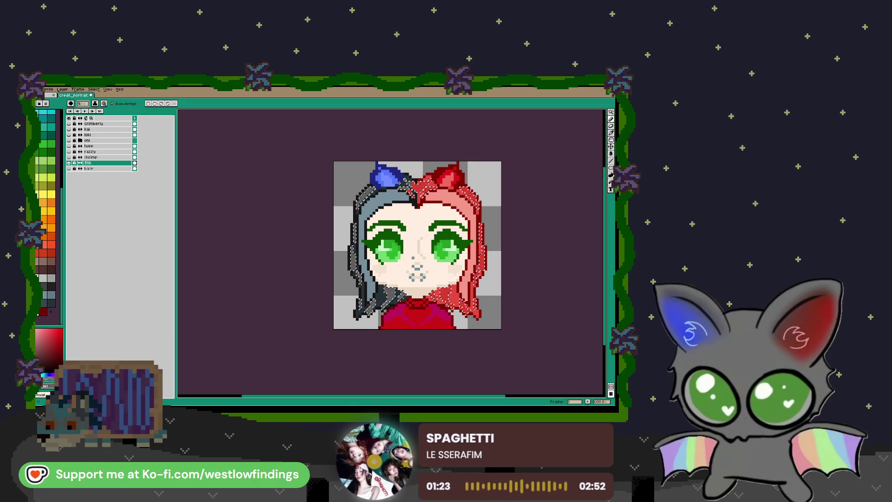
{"action": "scroll", "coordinate": [453, 274], "scroll_direction": "down", "scroll_amount": 2}
{"action": "key", "text": "w"}
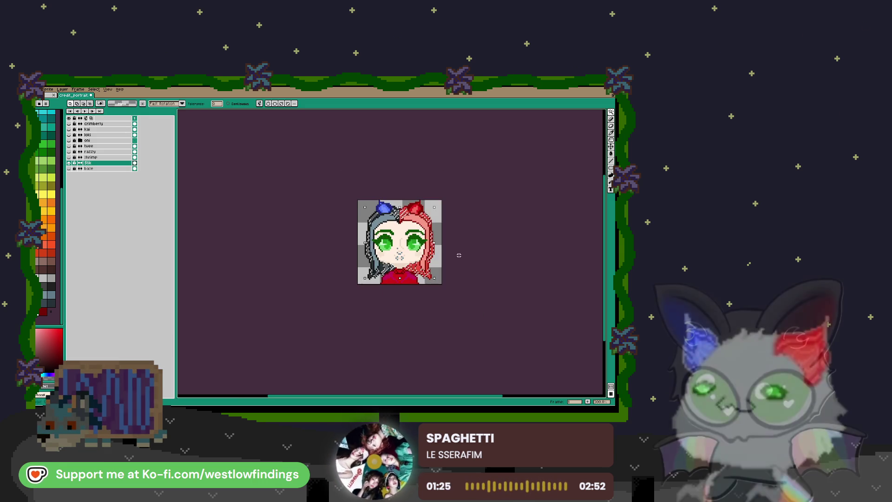
{"action": "scroll", "coordinate": [346, 258], "scroll_direction": "up", "scroll_amount": 2}
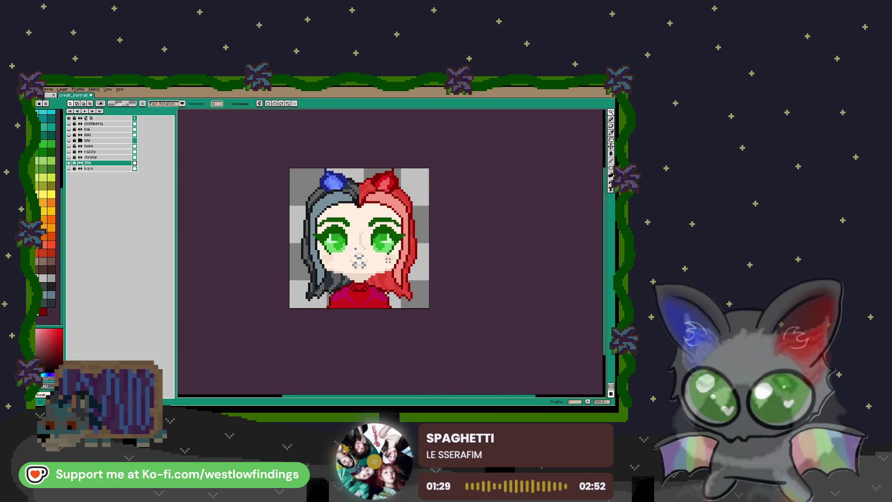
{"action": "scroll", "coordinate": [383, 265], "scroll_direction": "up", "scroll_amount": 1}
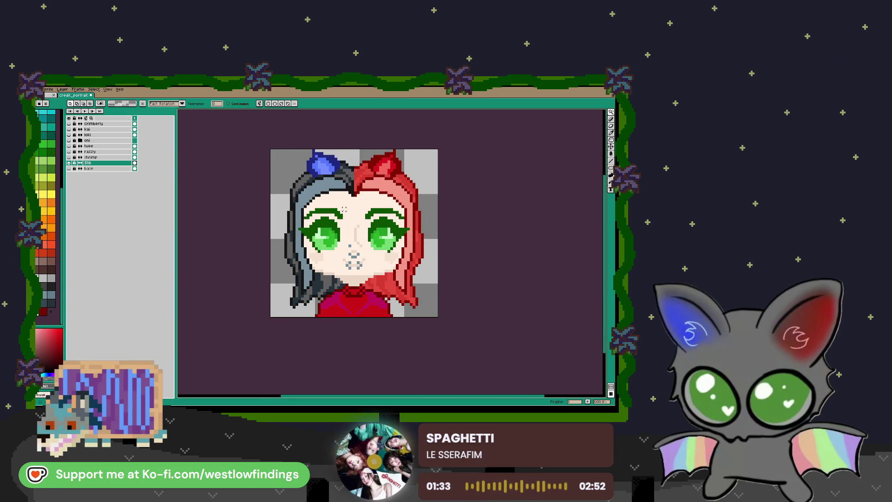
{"action": "scroll", "coordinate": [344, 210], "scroll_direction": "up", "scroll_amount": 1}
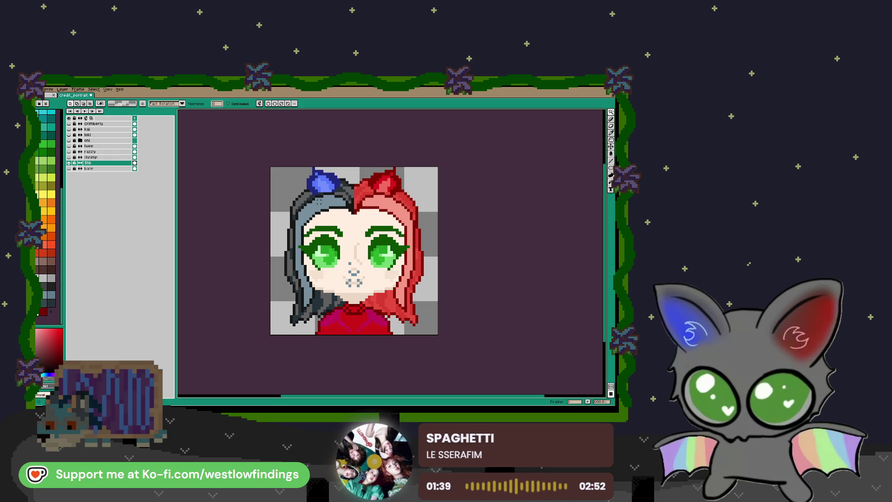
{"action": "scroll", "coordinate": [403, 253], "scroll_direction": "down", "scroll_amount": 1}
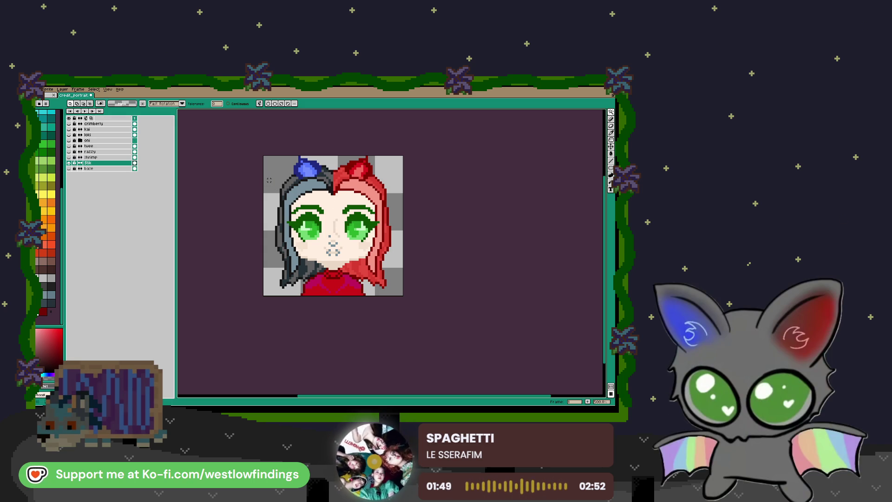
{"action": "left_click", "coordinate": [70, 164]}
Cycle through the cyan-haired, pink-haired and blue-haired-with-glasses portraits
{"action": "left_click", "coordinate": [70, 162]}
{"action": "left_click", "coordinate": [70, 162]}
{"action": "left_click", "coordinate": [69, 157]}
{"action": "left_click", "coordinate": [70, 157]}
{"action": "left_click", "coordinate": [69, 152]}
{"action": "left_click", "coordinate": [70, 152]}
{"action": "left_click", "coordinate": [70, 157]}
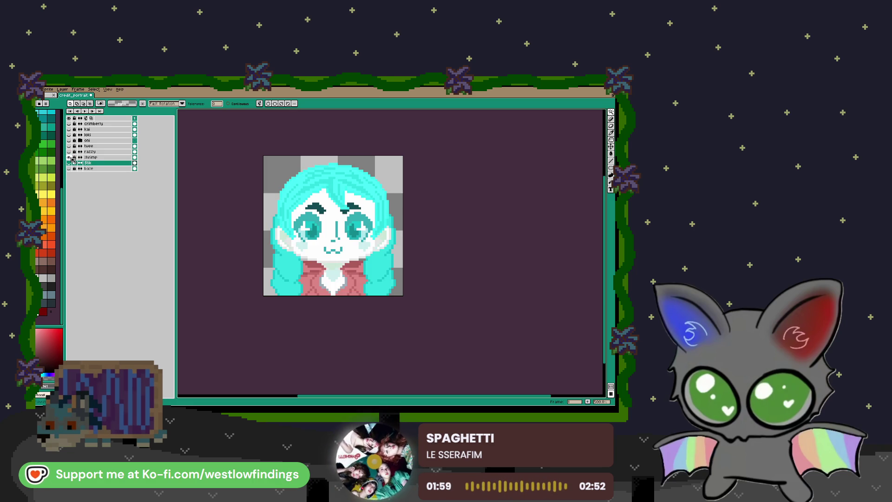
{"action": "left_click", "coordinate": [69, 157]}
{"action": "left_click", "coordinate": [70, 152]}
{"action": "left_click", "coordinate": [69, 152]}
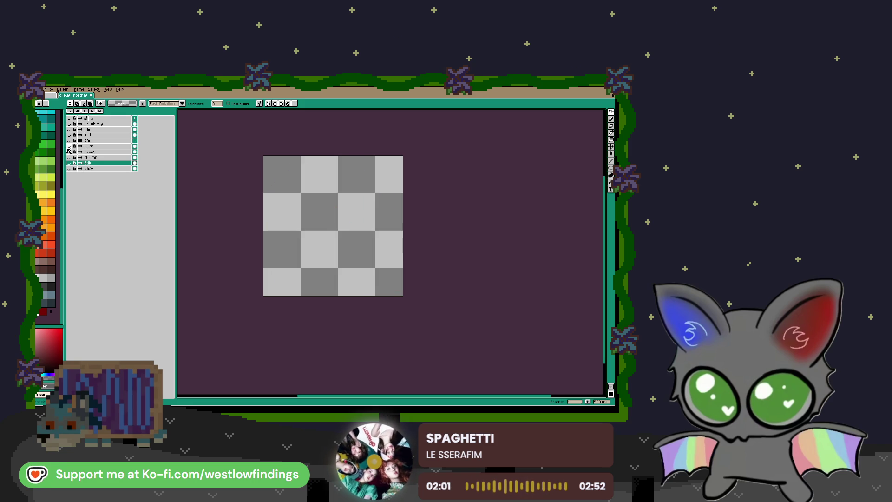
{"action": "left_click", "coordinate": [69, 146]}
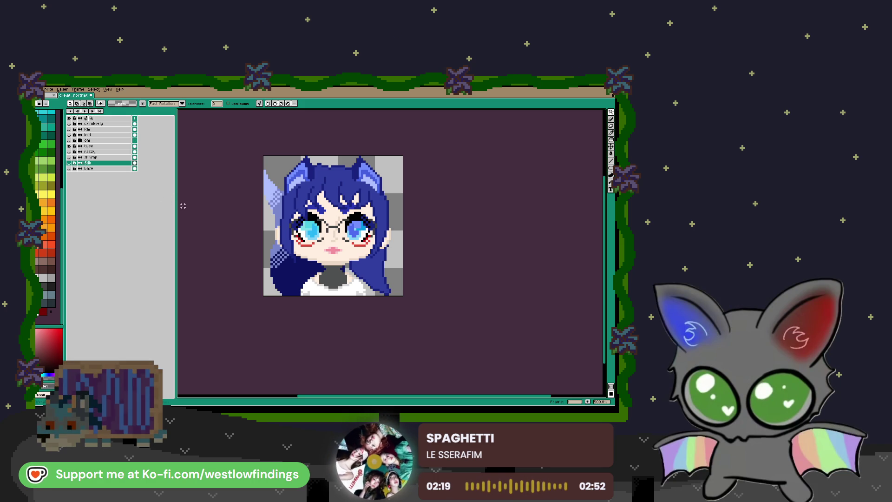
View the green-and-pink, orange and combined portraits, leaving only the magenta character visible
{"action": "left_click", "coordinate": [69, 146]}
{"action": "left_click", "coordinate": [69, 140]}
{"action": "left_click", "coordinate": [69, 141]}
{"action": "left_click", "coordinate": [69, 135]}
{"action": "left_click", "coordinate": [70, 135]}
{"action": "left_click", "coordinate": [70, 129]}
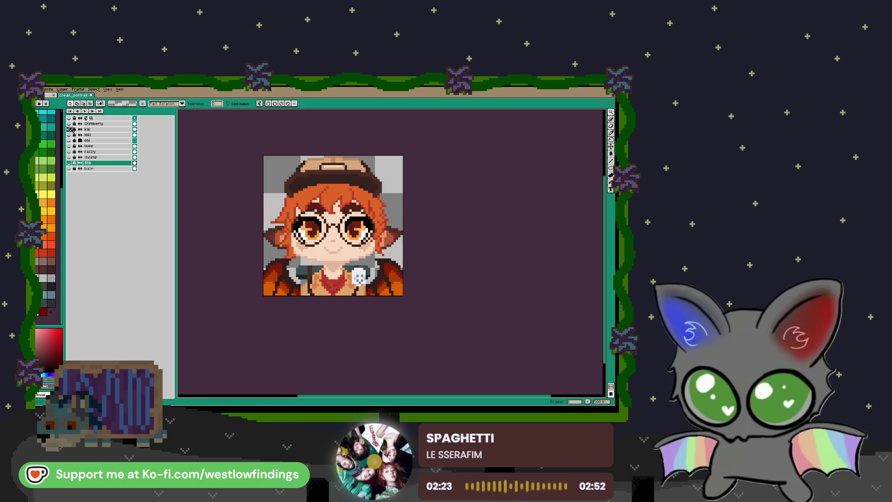
{"action": "left_click", "coordinate": [68, 129]}
{"action": "left_click", "coordinate": [69, 119]}
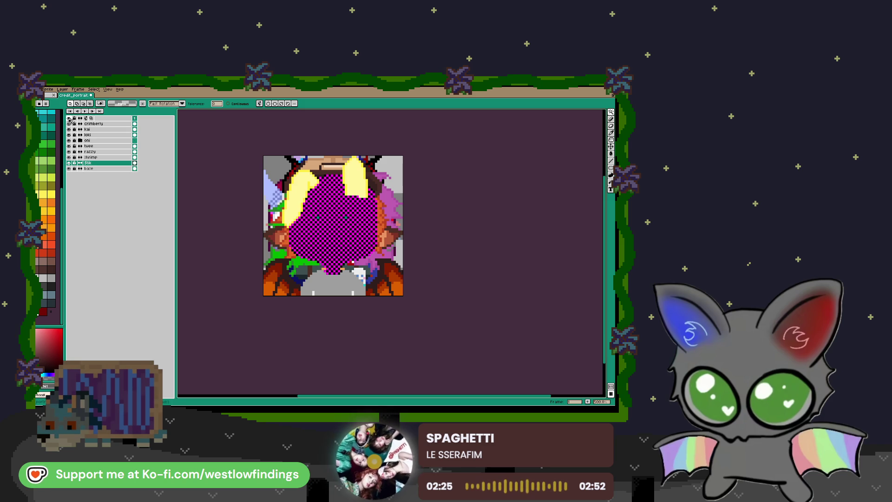
{"action": "left_click", "coordinate": [69, 119]}
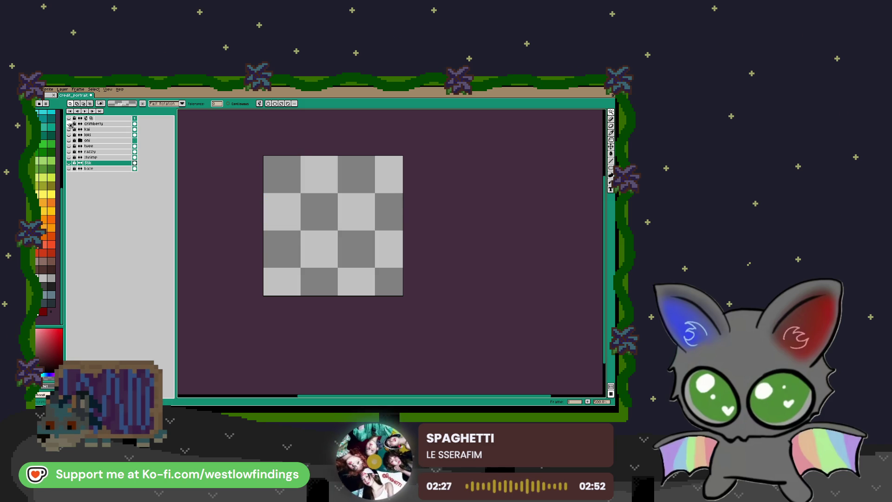
{"action": "left_click", "coordinate": [69, 124]}
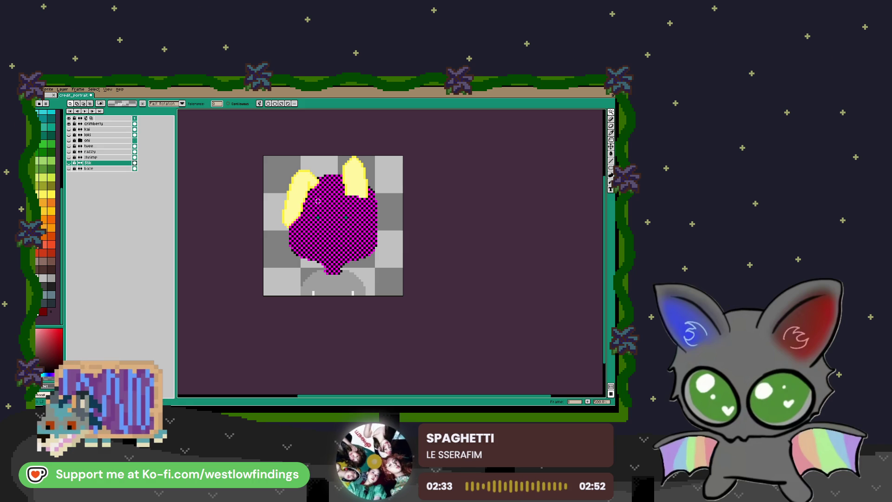
Eyedrop the ear's yellow and make the crimberly layer the active layer
{"action": "key", "text": "i"}
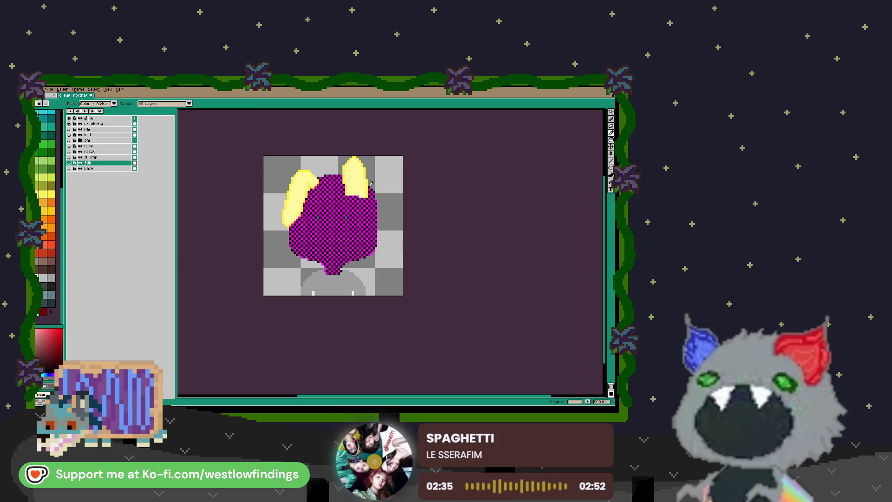
{"action": "left_click", "coordinate": [364, 182]}
{"action": "key", "text": "b"}
{"action": "scroll", "coordinate": [398, 187], "scroll_direction": "up", "scroll_amount": 3}
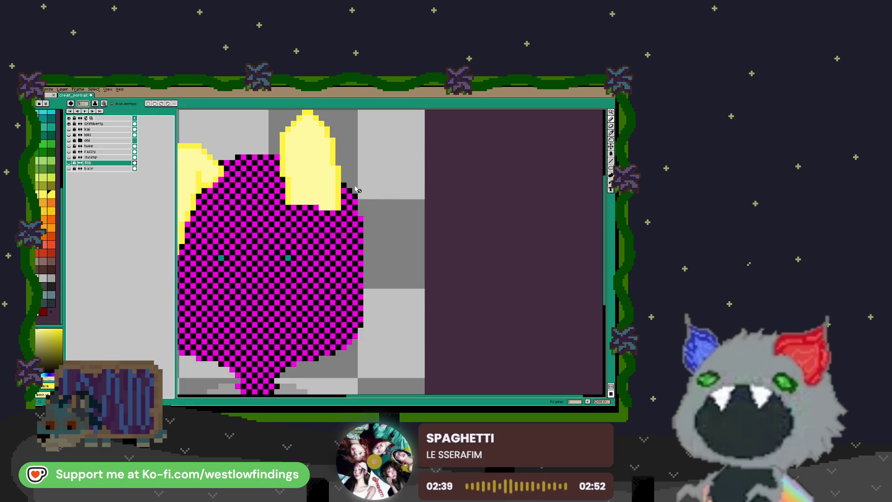
{"action": "left_click", "coordinate": [107, 124]}
{"action": "scroll", "coordinate": [347, 195], "scroll_direction": "down", "scroll_amount": 2}
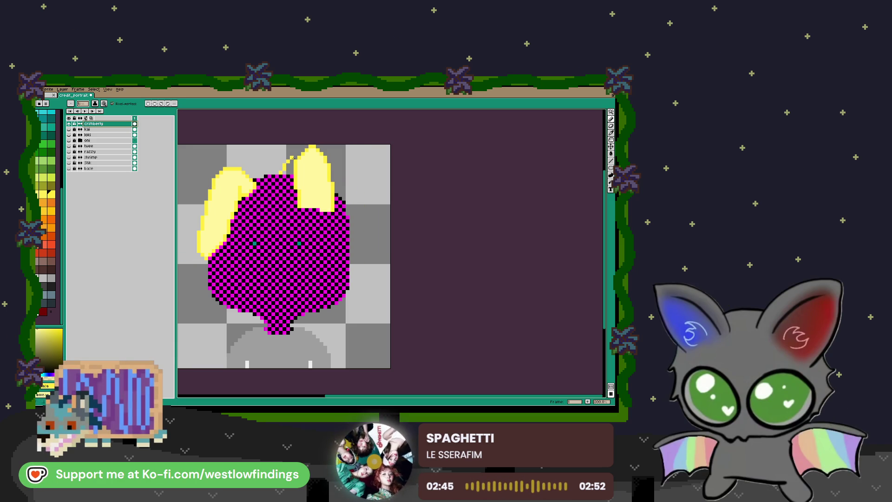
Draw a yellow hair outline down from the right ear and fill it yellow
{"action": "mouse_move", "coordinate": [353, 175]}
{"action": "left_mouse_down"}
{"action": "mouse_move", "coordinate": [373, 200]}
{"action": "mouse_move", "coordinate": [366, 339]}
{"action": "mouse_move", "coordinate": [359, 333]}
{"action": "left_mouse_up"}
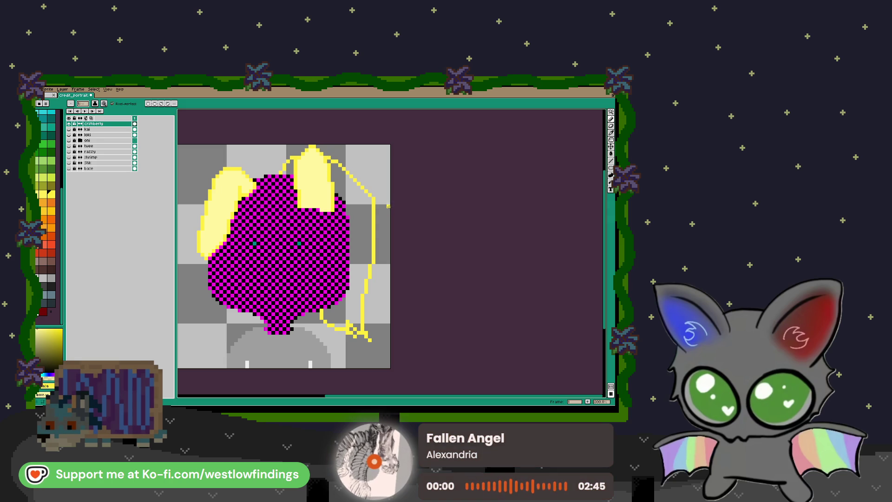
{"action": "key", "text": "g"}
{"action": "left_click", "coordinate": [364, 229]}
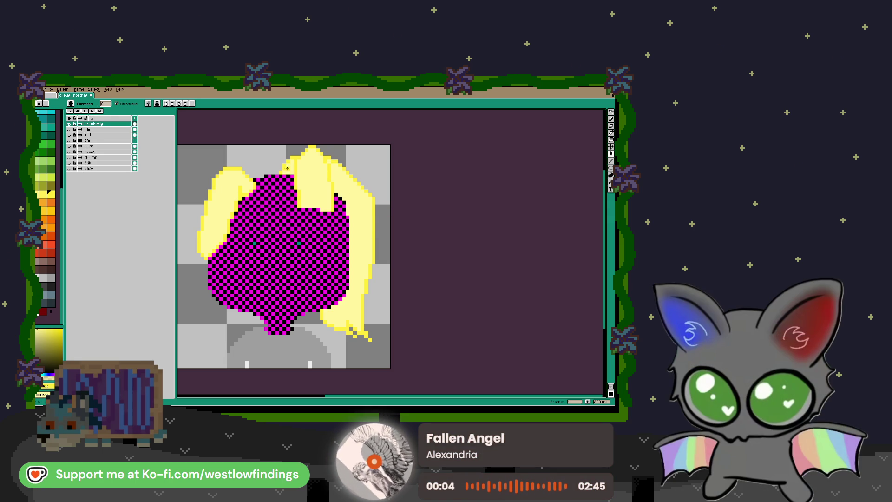
{"action": "scroll", "coordinate": [365, 246], "scroll_direction": "down", "scroll_amount": 2}
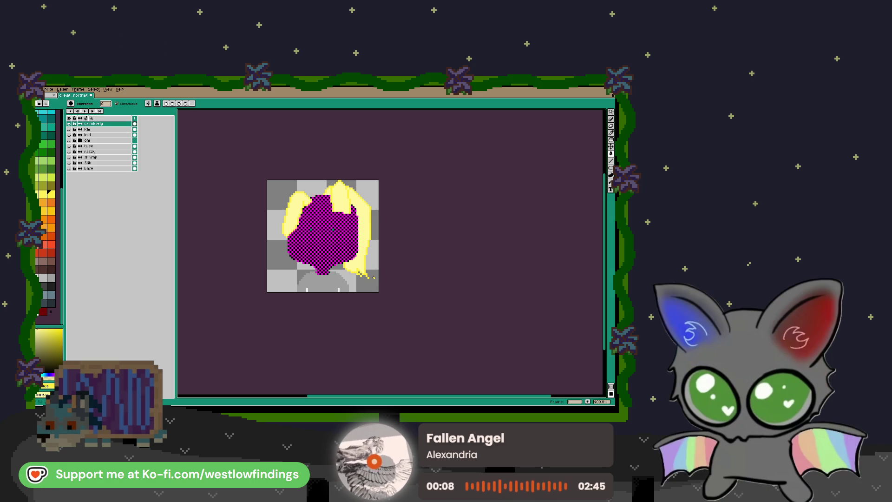
{"action": "scroll", "coordinate": [373, 278], "scroll_direction": "up", "scroll_amount": 2}
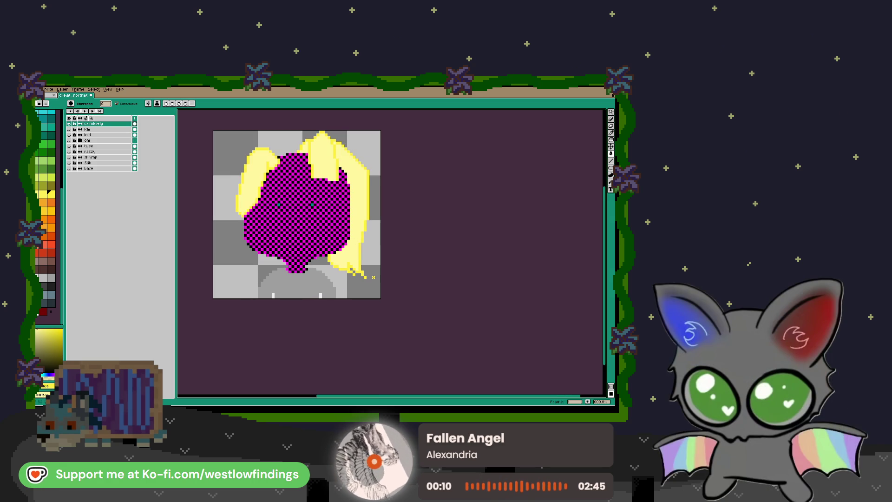
{"action": "left_click_drag", "start_coordinate": [373, 277], "coordinate": [422, 319]}
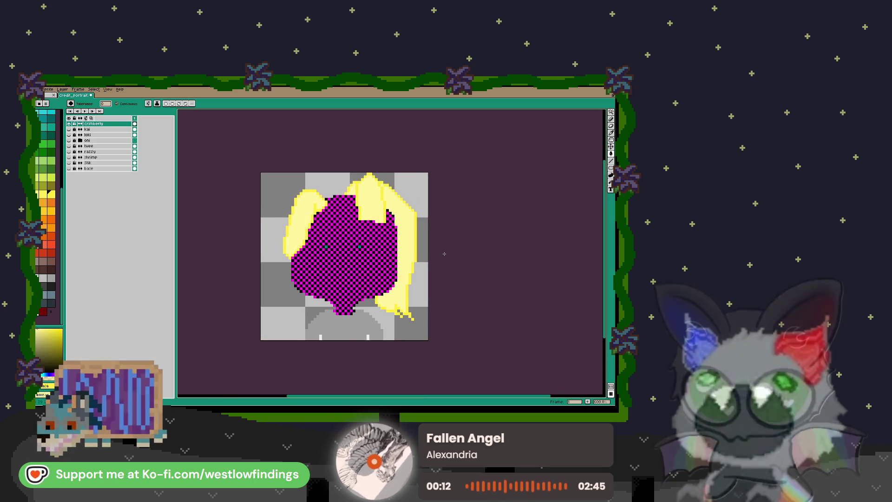
{"action": "scroll", "coordinate": [372, 257], "scroll_direction": "up", "scroll_amount": 3}
{"action": "scroll", "coordinate": [368, 255], "scroll_direction": "up", "scroll_amount": 3}
Eyedrop the eye's teal and paint a teal block onto the eye
{"action": "key", "text": "i"}
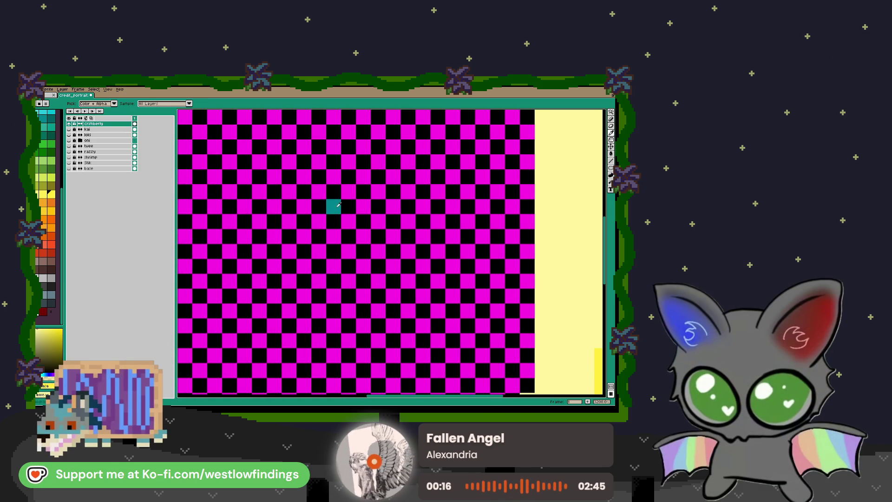
{"action": "left_click", "coordinate": [337, 208]}
{"action": "scroll", "coordinate": [337, 209], "scroll_direction": "down", "scroll_amount": 1}
{"action": "left_click_drag", "start_coordinate": [332, 207], "coordinate": [369, 230]}
{"action": "scroll", "coordinate": [368, 227], "scroll_direction": "up", "scroll_amount": 2}
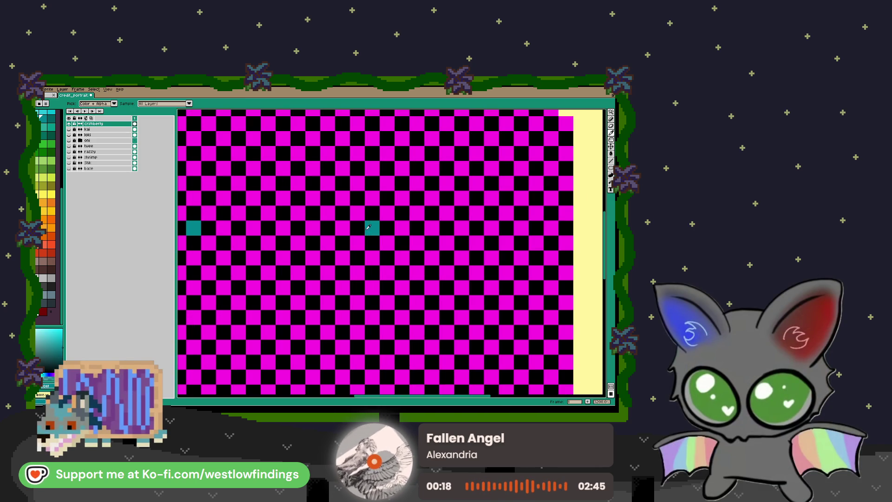
{"action": "key", "text": "b"}
{"action": "left_click", "coordinate": [375, 231]}
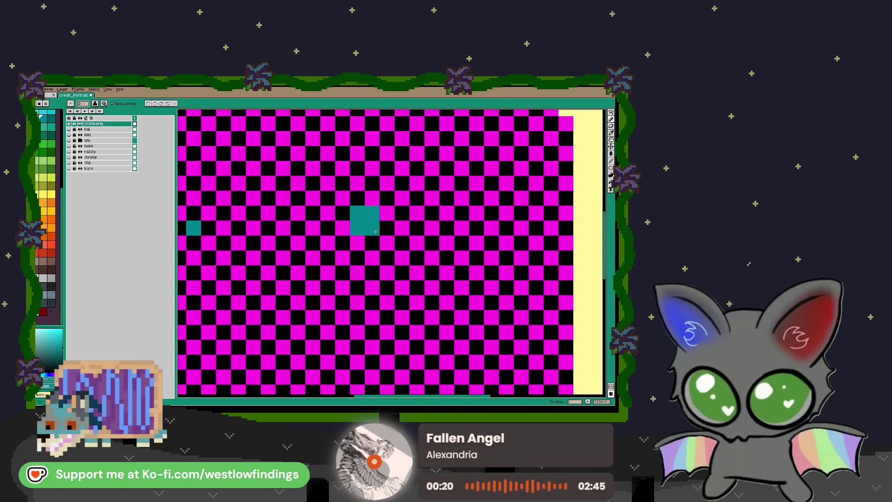
Pan to the other eye, shift layer content with the Move tool, then hide the top portrait layer
{"action": "left_click_drag", "start_coordinate": [251, 239], "coordinate": [465, 237]}
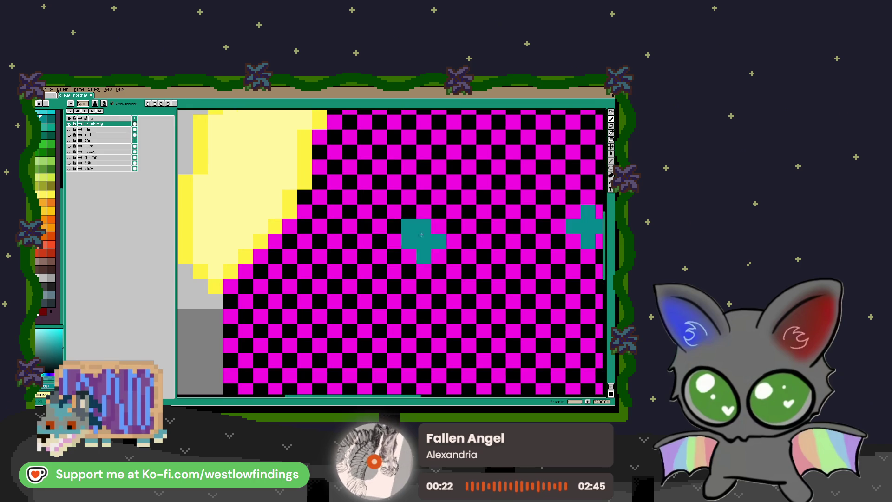
{"action": "scroll", "coordinate": [403, 223], "scroll_direction": "down", "scroll_amount": 3}
{"action": "left_click_drag", "start_coordinate": [524, 267], "coordinate": [447, 247]}
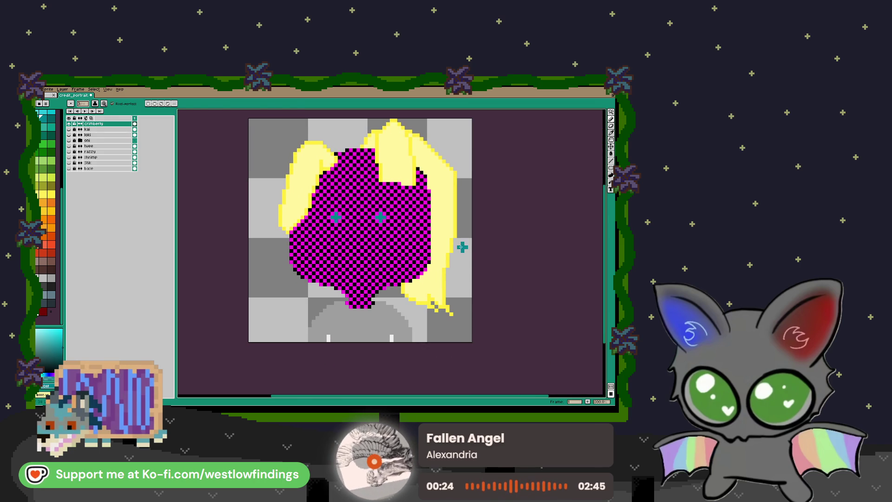
{"action": "key", "text": "w"}
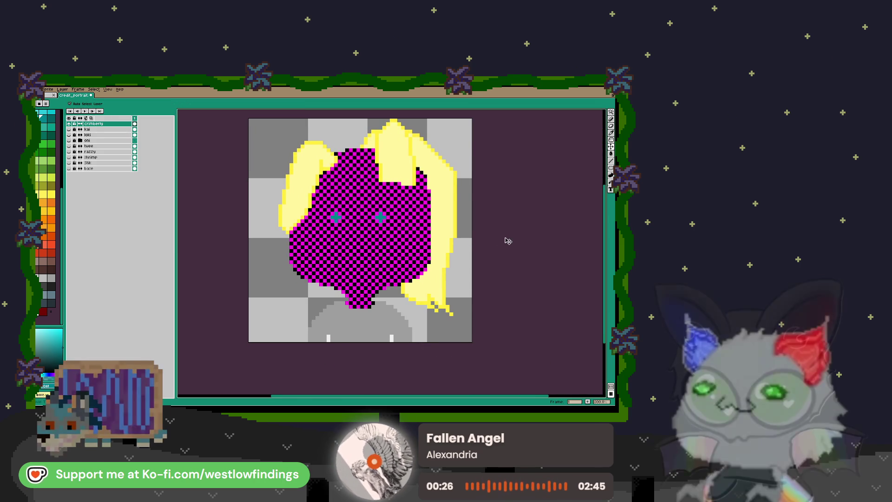
{"action": "key", "text": "v"}
{"action": "scroll", "coordinate": [452, 243], "scroll_direction": "down", "scroll_amount": 1}
{"action": "left_click_drag", "start_coordinate": [454, 221], "coordinate": [430, 237]}
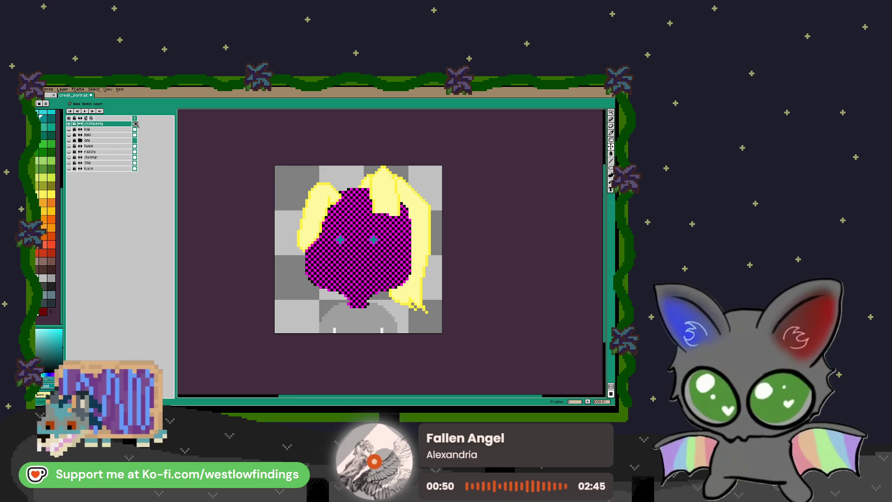
{"action": "left_click", "coordinate": [69, 124]}
Toggle the top yellow-haired portrait layer on and off repeatedly to compare it
{"action": "left_click", "coordinate": [70, 124]}
{"action": "left_click", "coordinate": [69, 124]}
{"action": "left_click", "coordinate": [69, 124]}
{"action": "left_click", "coordinate": [69, 124]}
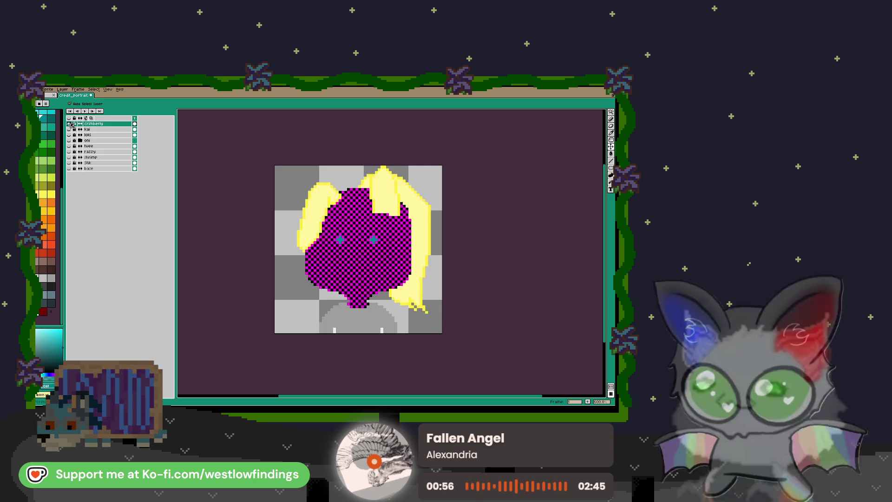
{"action": "left_click", "coordinate": [69, 124]}
{"action": "left_click", "coordinate": [69, 124]}
{"action": "left_click", "coordinate": [69, 124]}
{"action": "left_click", "coordinate": [69, 124]}
Check the second portrait layer, hide every portrait layer, and bring up Canvas Size
{"action": "left_click", "coordinate": [69, 129]}
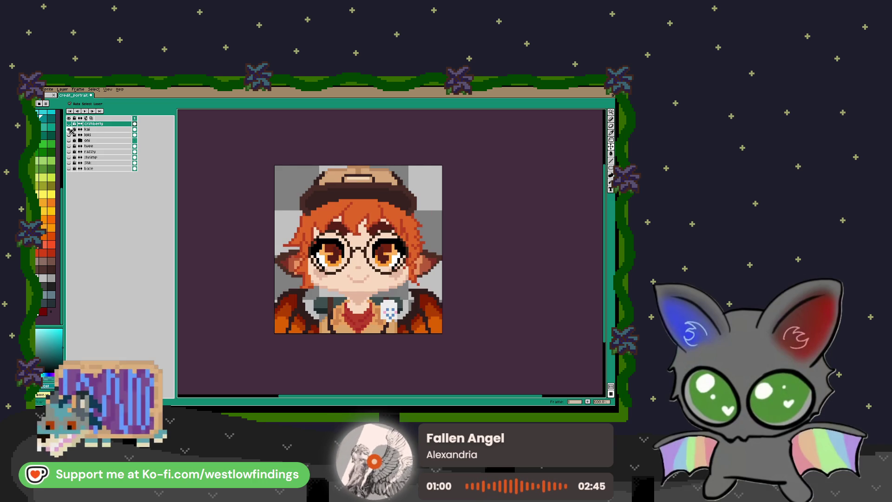
{"action": "left_click", "coordinate": [69, 130]}
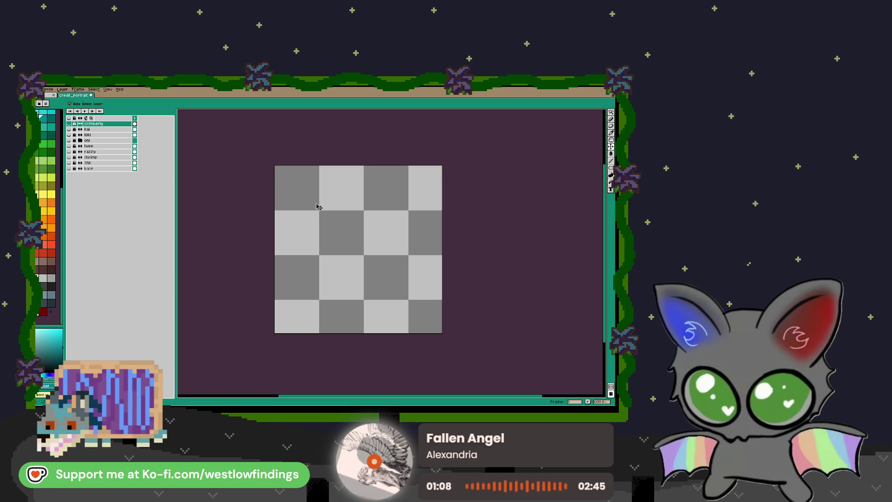
{"action": "left_click", "coordinate": [70, 124]}
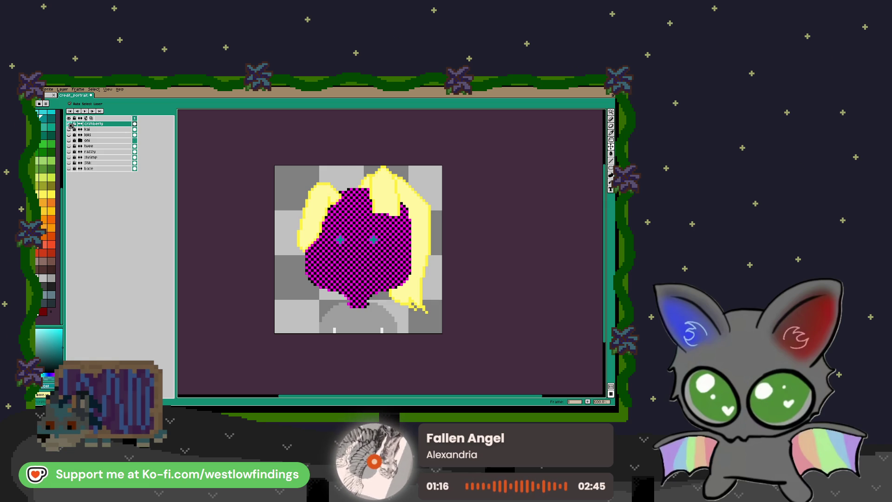
{"action": "left_click", "coordinate": [69, 124]}
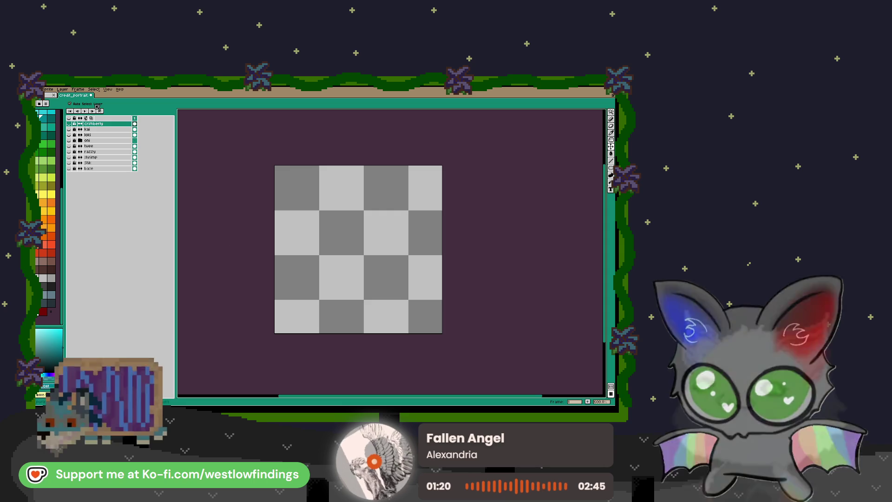
{"action": "key", "text": "ctrl+alt+c"}
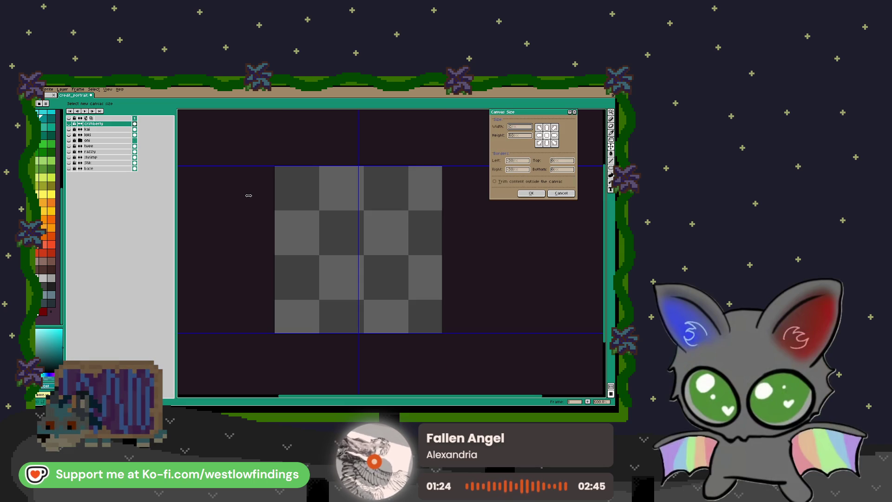
{"action": "type", "text": "260"}
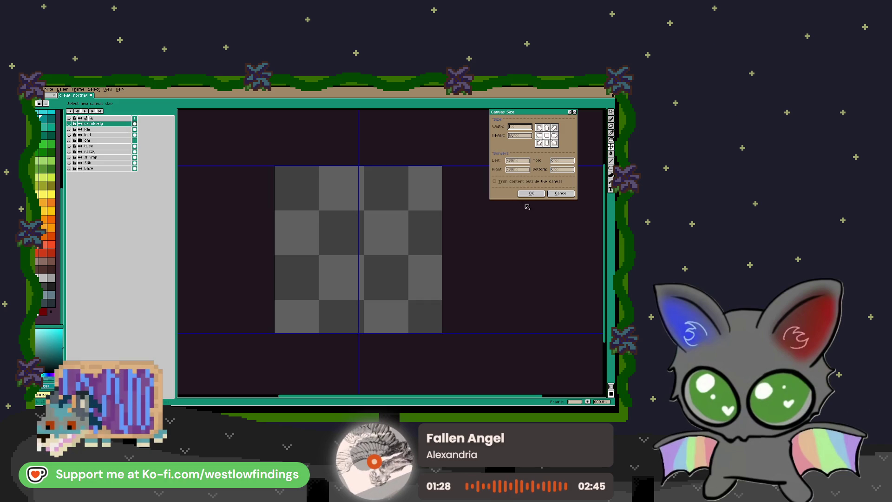
{"action": "left_click", "coordinate": [561, 193]}
{"action": "left_click", "coordinate": [70, 129]}
{"action": "left_click", "coordinate": [69, 130]}
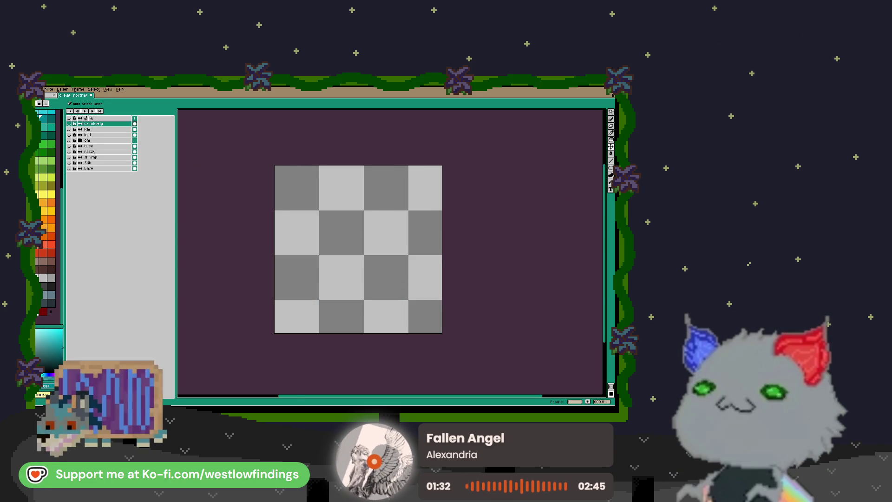
{"action": "key", "text": "ctrl+Tab"}
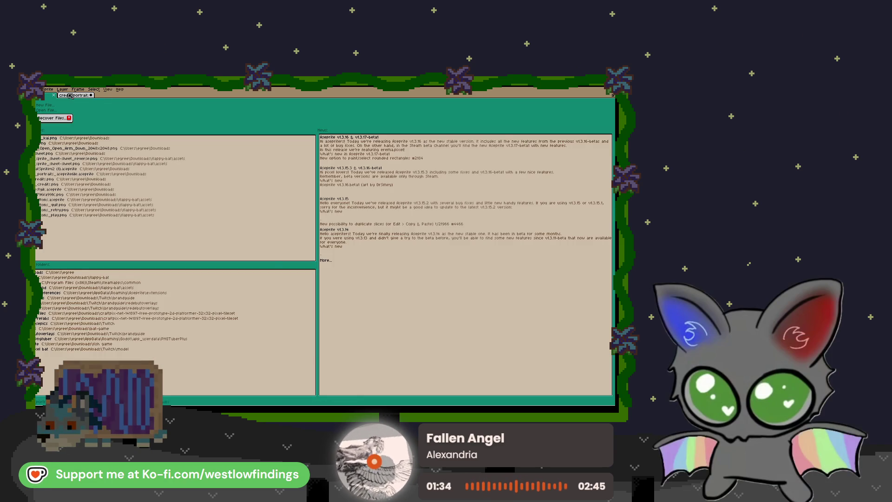
{"action": "left_click", "coordinate": [71, 96]}
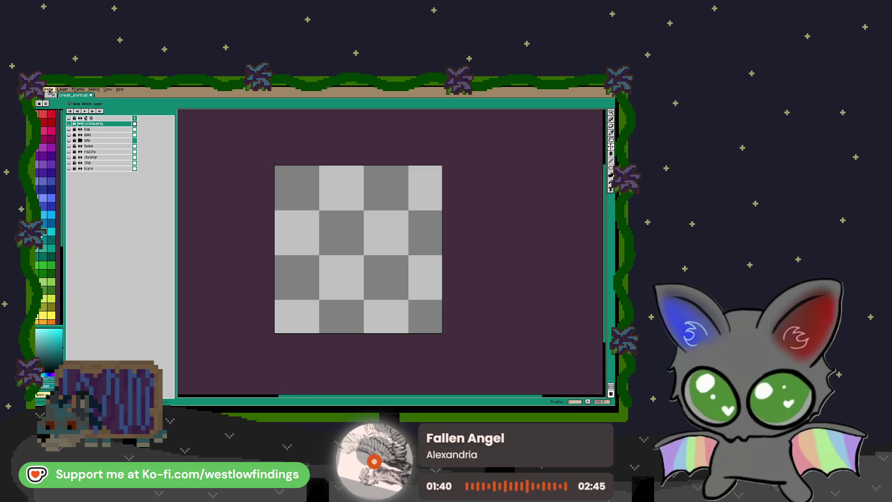
Create a new 60×60 blank sprite from the Aseprite home page
{"action": "left_click", "coordinate": [48, 94]}
{"action": "left_click", "coordinate": [46, 105]}
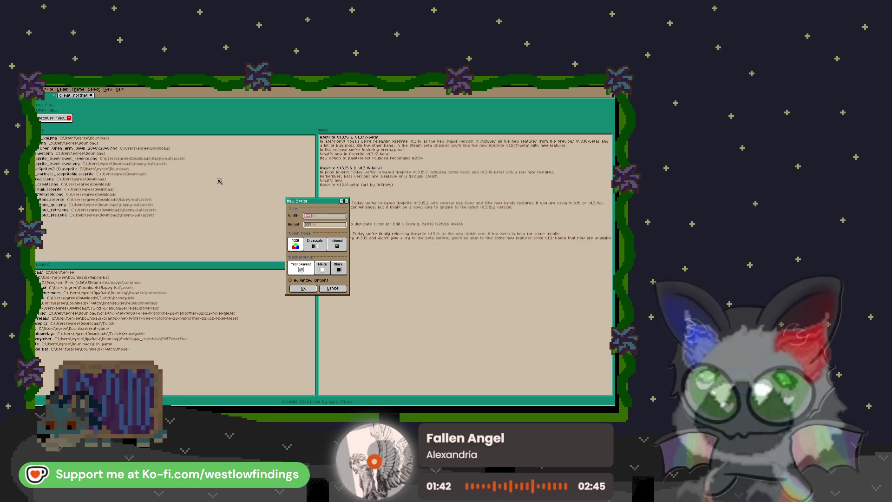
{"action": "type", "text": "60"}
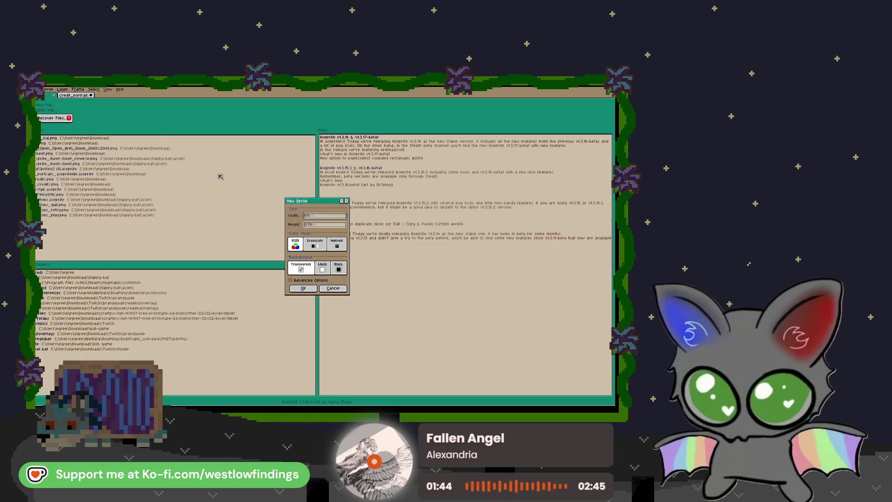
{"action": "type", "text": "60"}
{"action": "key", "text": "Return"}
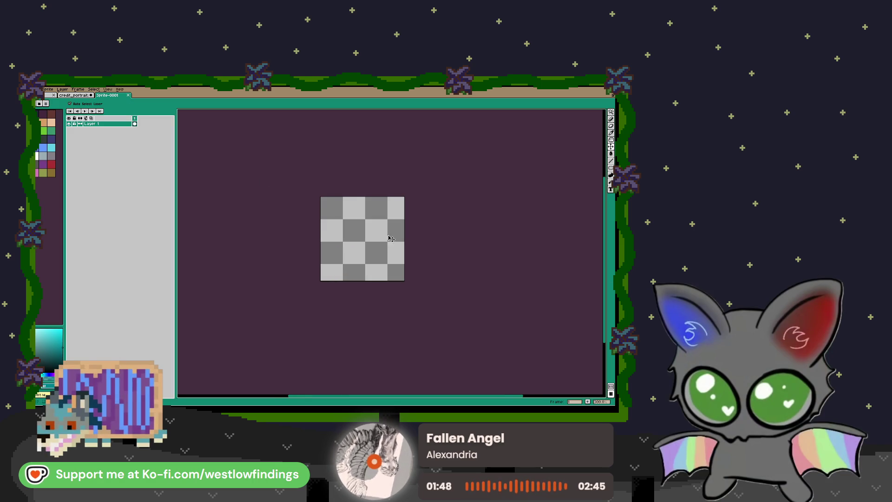
{"action": "scroll", "coordinate": [374, 257], "scroll_direction": "right", "scroll_amount": 2}
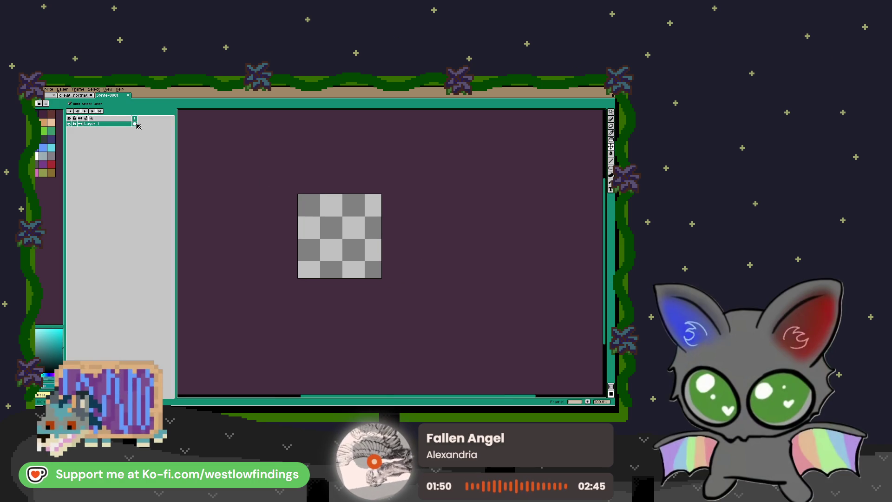
Add two frames to Sprite-0001 and select the Stik portrait layer in credit_portrait
{"action": "key", "text": "alt+n"}
{"action": "key", "text": "alt+n"}
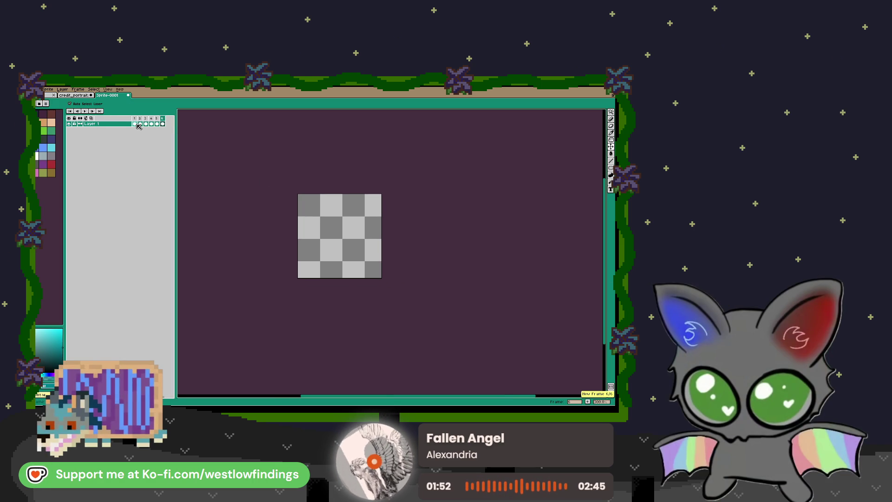
{"action": "key", "text": "alt+n"}
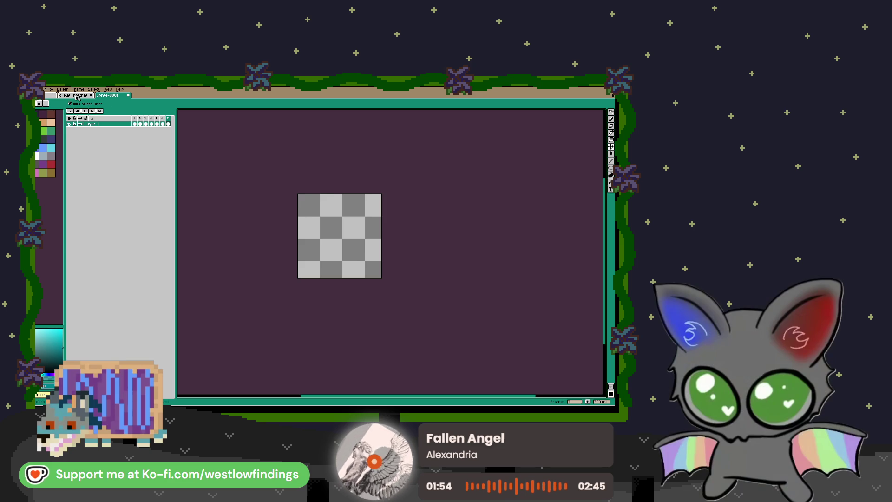
{"action": "left_click", "coordinate": [77, 96]}
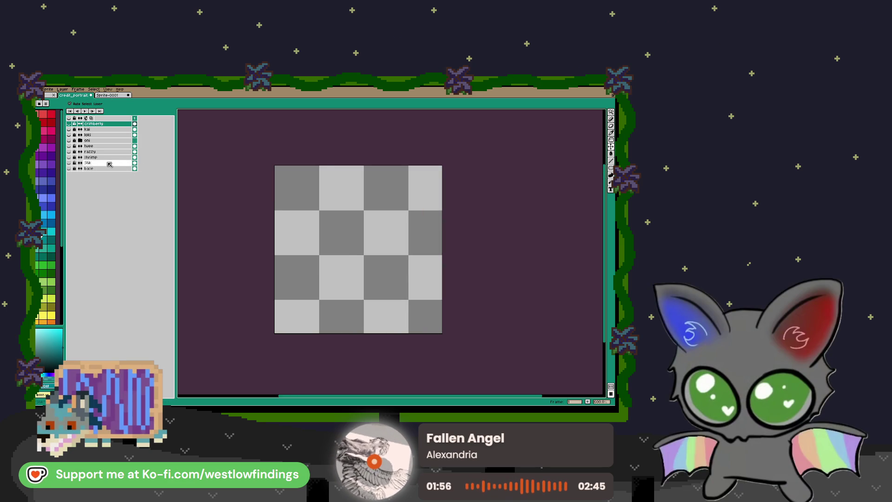
{"action": "left_click", "coordinate": [69, 164]}
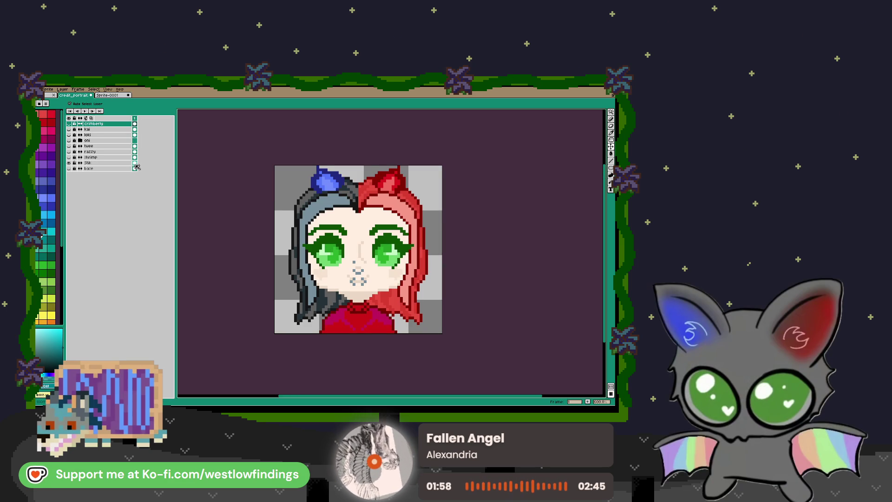
{"action": "left_click", "coordinate": [93, 163]}
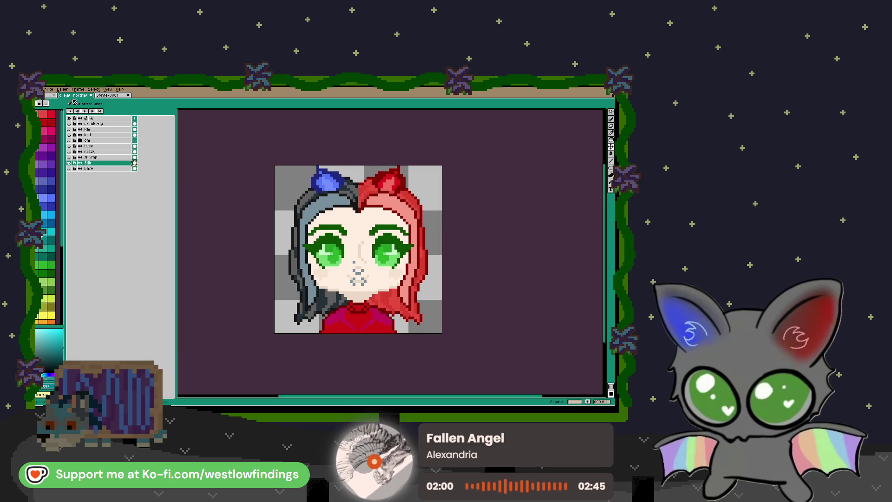
{"action": "left_click", "coordinate": [103, 96]}
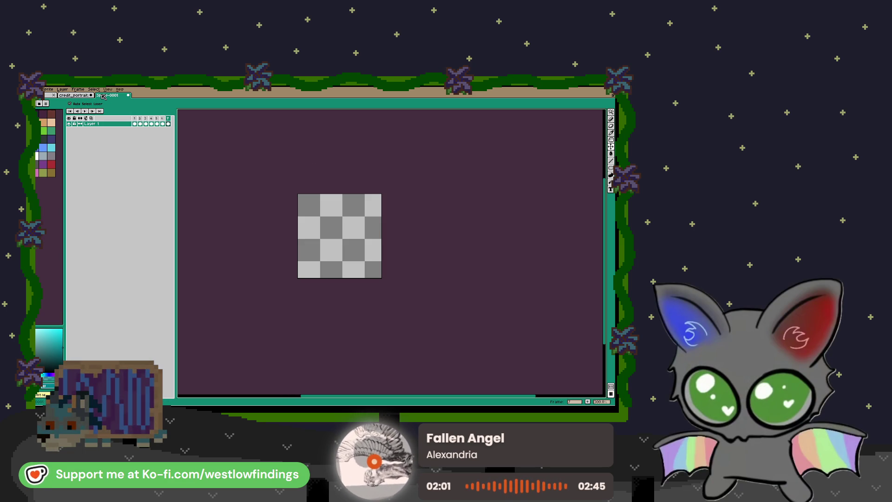
{"action": "left_click", "coordinate": [135, 124]}
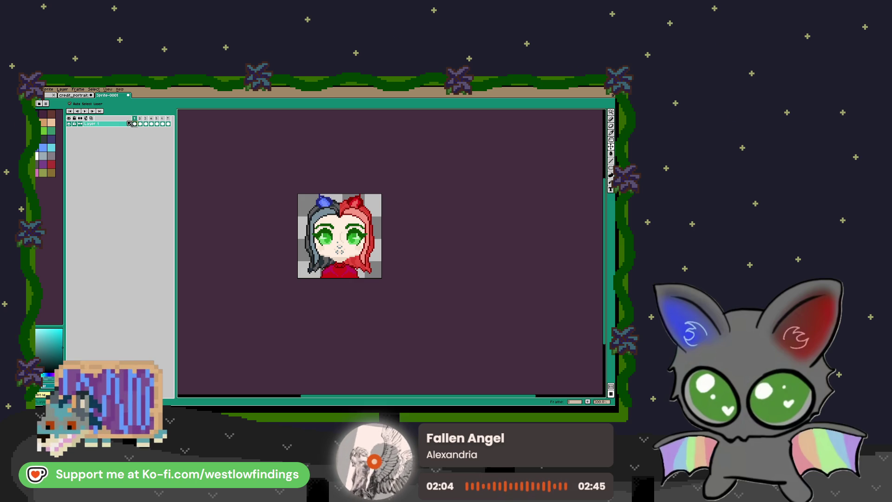
Paste the razzy portrait into Sprite-0001, undoing a mistaken cyan portrait paste first
{"action": "left_click", "coordinate": [75, 96]}
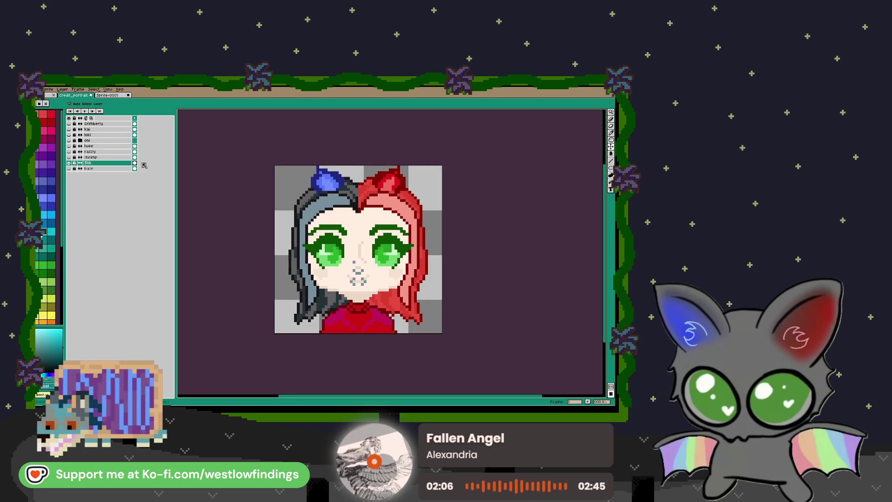
{"action": "left_click", "coordinate": [135, 158]}
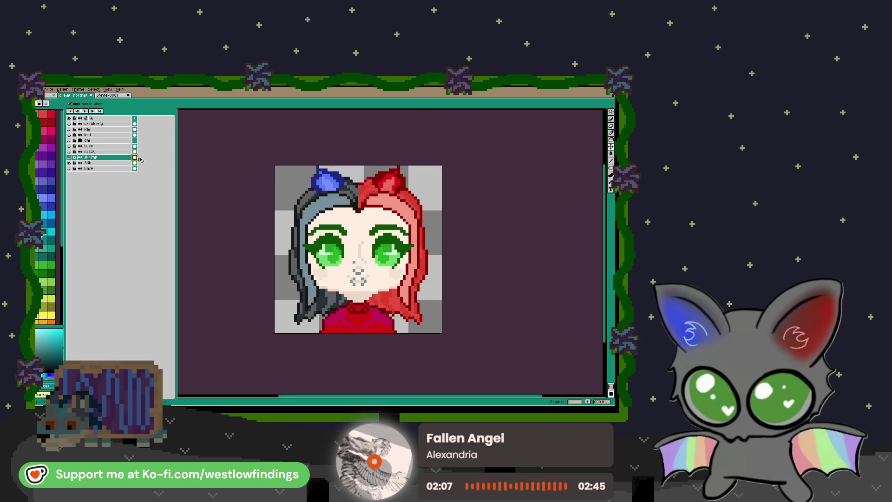
{"action": "left_click", "coordinate": [108, 96]}
{"action": "key", "text": "ctrl+v"}
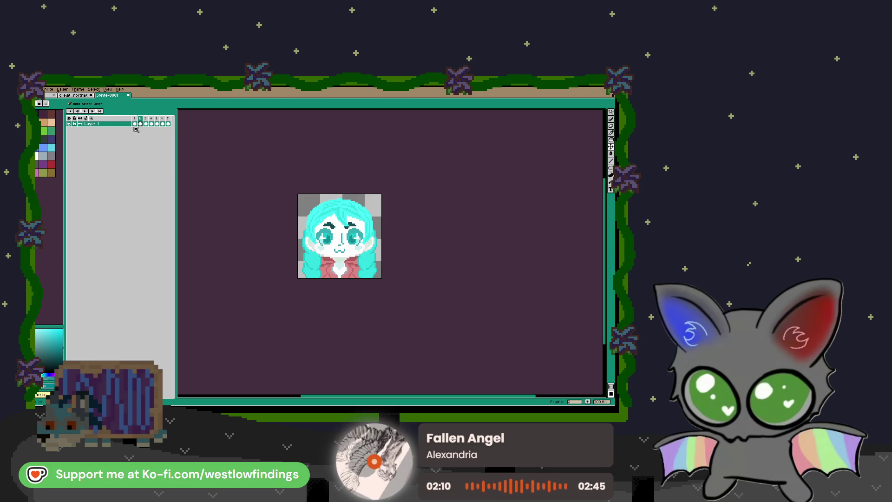
{"action": "key", "text": "ctrl+z"}
{"action": "key", "text": "ctrl+Tab"}
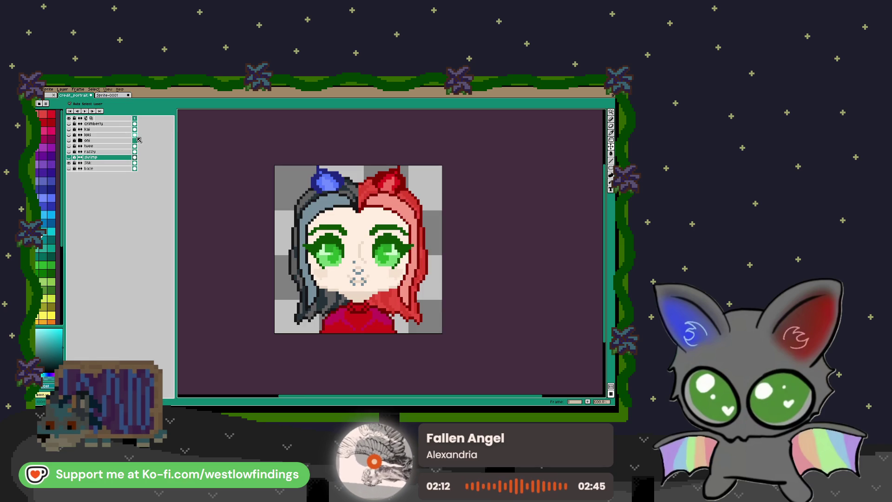
{"action": "left_click", "coordinate": [135, 151]}
{"action": "key", "text": "ctrl+c"}
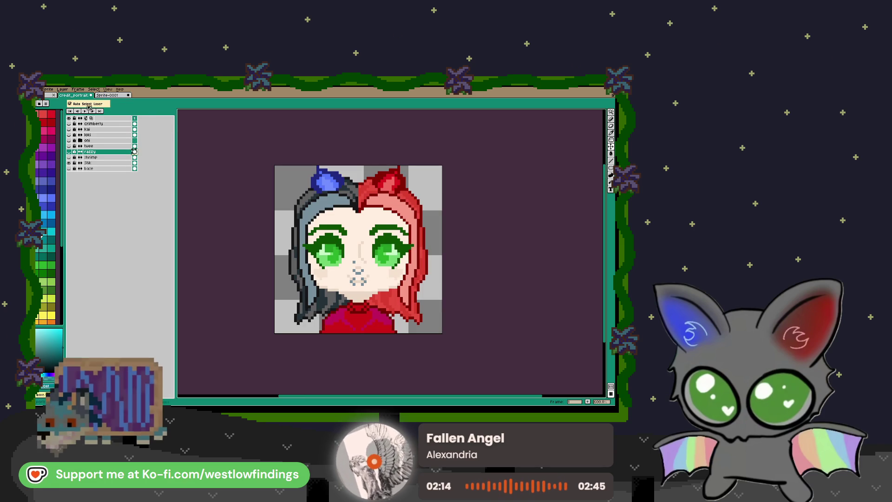
{"action": "key", "text": "ctrl+Tab"}
{"action": "key", "text": "ctrl+v"}
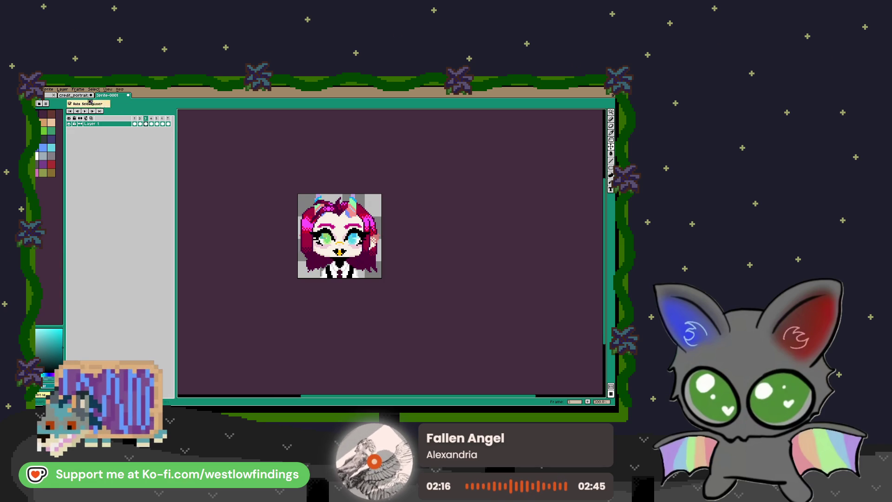
Copy the twee portrait and paste it into frame 4 of Sprite-0001
{"action": "key", "text": "ctrl+Tab"}
{"action": "left_click", "coordinate": [135, 146]}
{"action": "key", "text": "ctrl+c"}
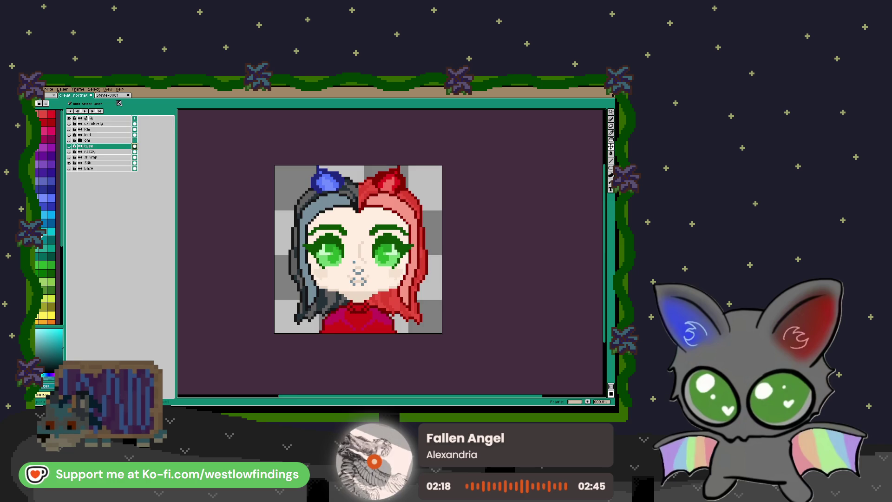
{"action": "key", "text": "ctrl+Tab"}
{"action": "key", "text": "ctrl+v"}
{"action": "left_click", "coordinate": [150, 124]}
{"action": "key", "text": "ctrl+v"}
{"action": "left_click", "coordinate": [145, 124]}
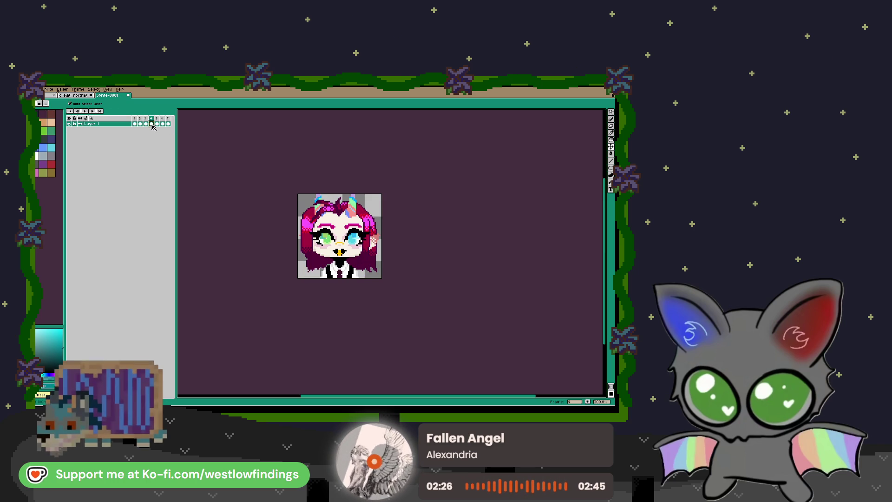
Show the oni portrait layers in credit_portrait, then select and expand the oni group
{"action": "left_click", "coordinate": [82, 96]}
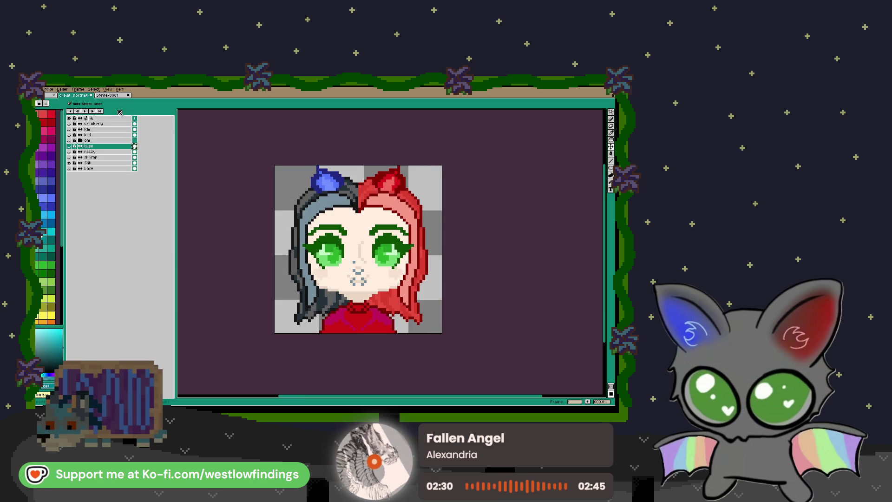
{"action": "left_click", "coordinate": [99, 95]}
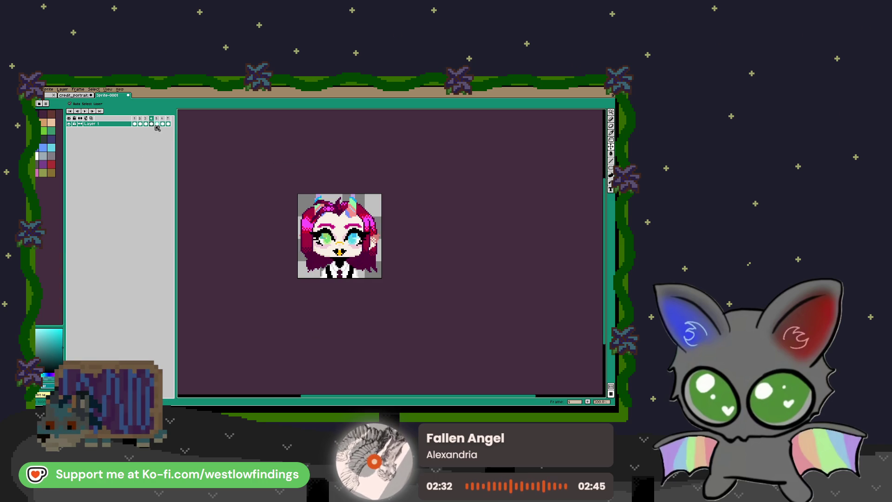
{"action": "left_click", "coordinate": [152, 124]}
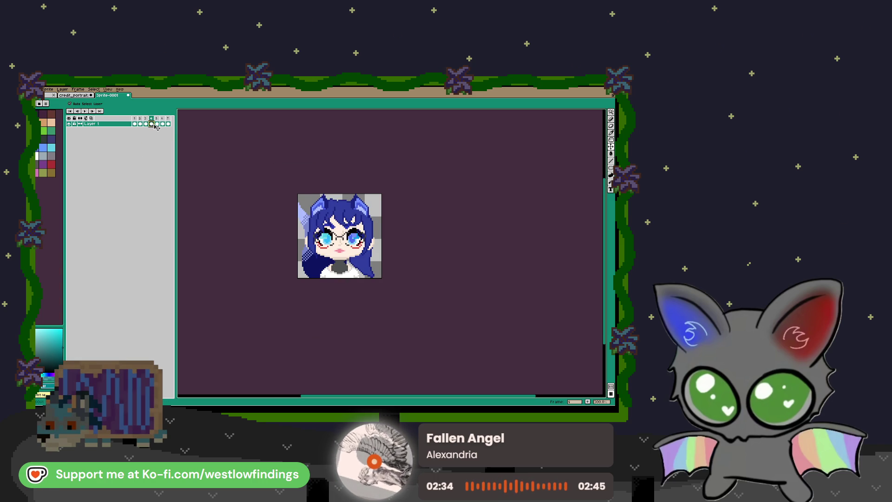
{"action": "left_click", "coordinate": [157, 124]}
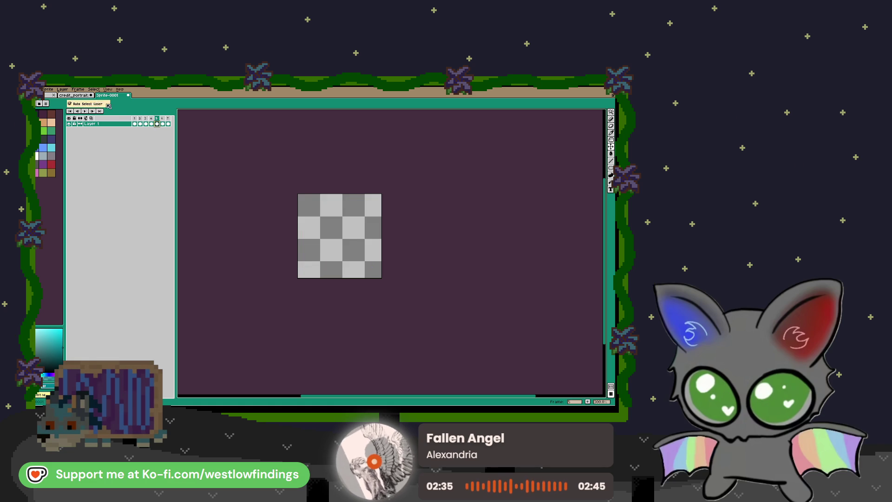
{"action": "left_click", "coordinate": [75, 95]}
{"action": "left_click", "coordinate": [69, 140]}
{"action": "left_click", "coordinate": [131, 141]}
{"action": "left_click", "coordinate": [80, 141]}
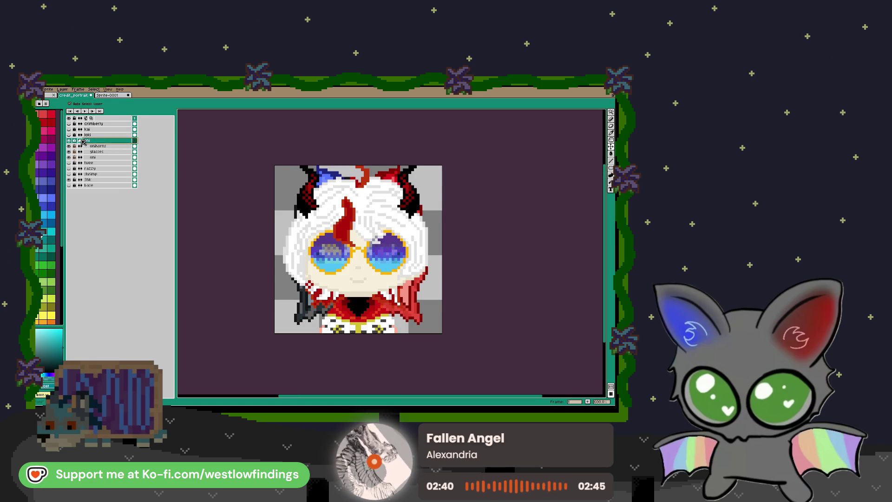
Duplicate the oni layer group and hide the original
{"action": "right_click", "coordinate": [113, 141]}
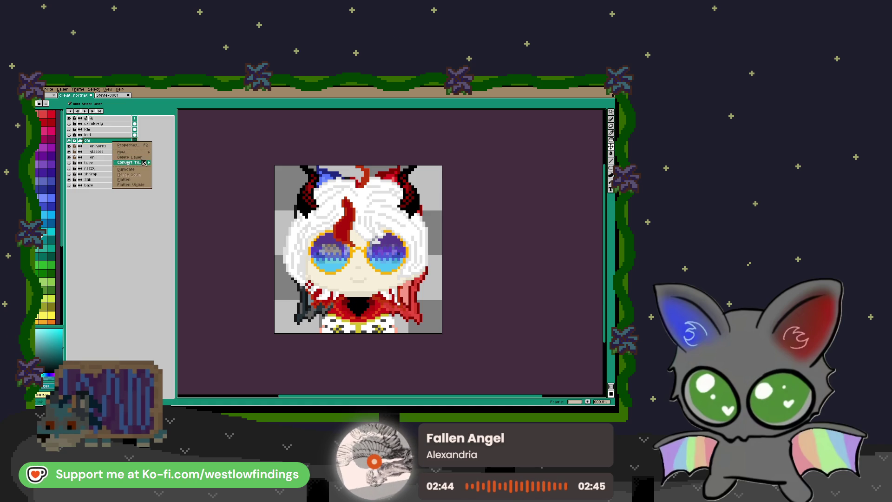
{"action": "left_click", "coordinate": [143, 168]}
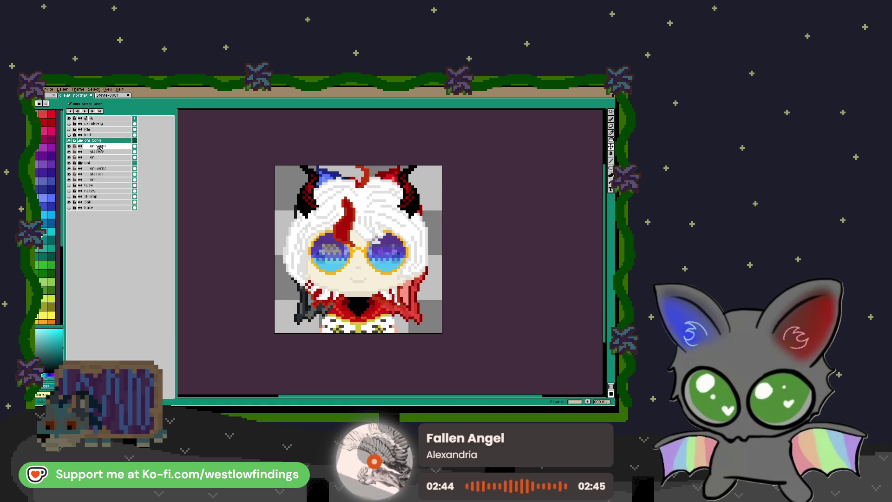
{"action": "left_click", "coordinate": [69, 163]}
Hide the shrimp and Stuk layers and flatten oni Copy into a single layer
{"action": "right_click", "coordinate": [100, 141]}
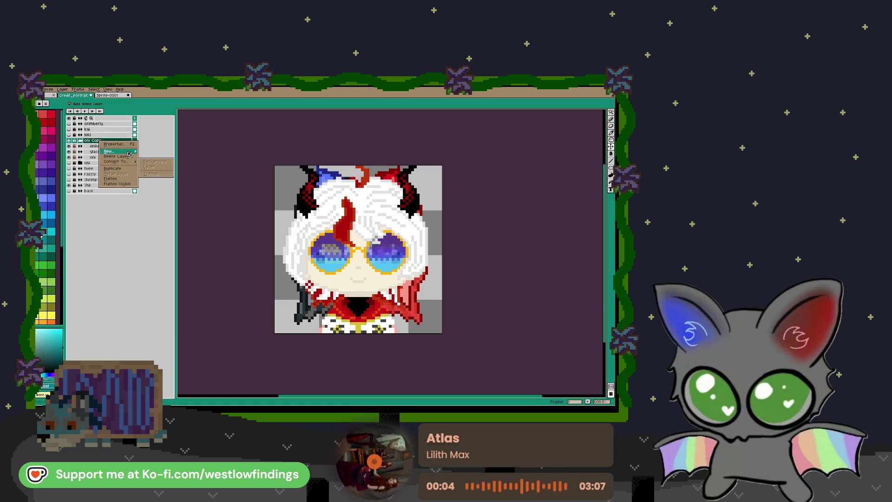
{"action": "mouse_move", "coordinate": [130, 151]}
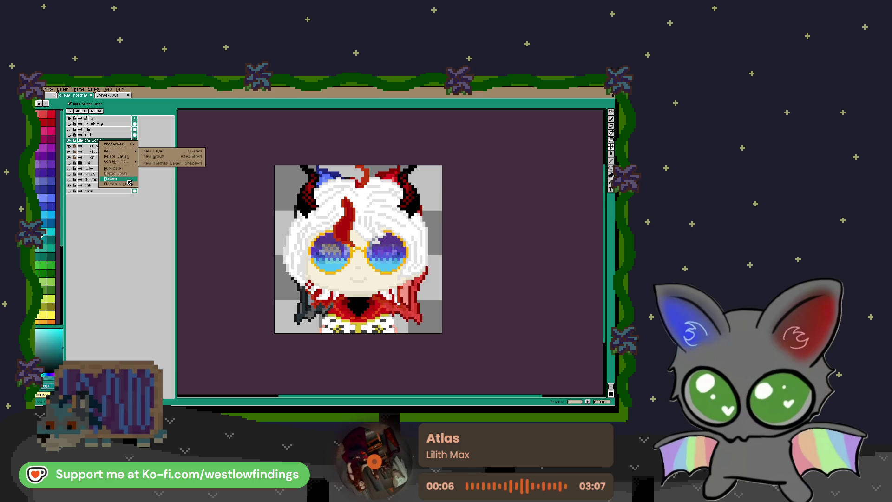
{"action": "left_click", "coordinate": [70, 185]}
{"action": "left_click_drag", "start_coordinate": [68, 179], "coordinate": [69, 185]}
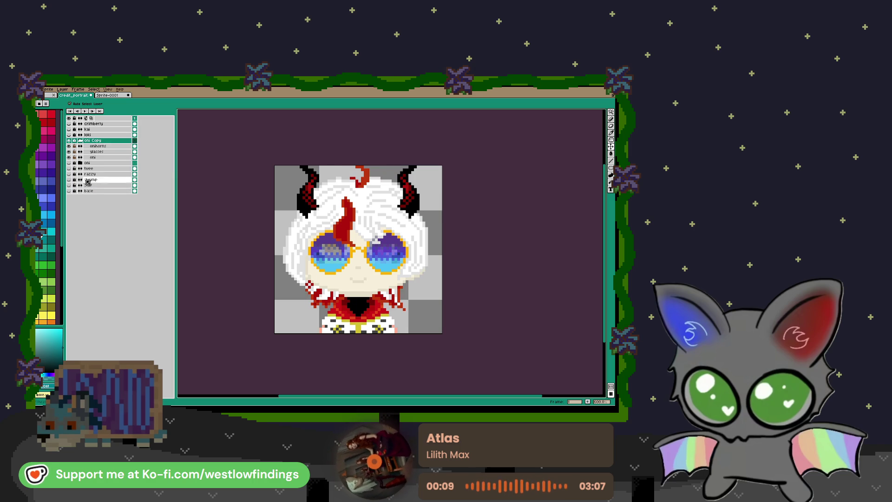
{"action": "right_click", "coordinate": [106, 143]}
{"action": "left_click", "coordinate": [124, 182]}
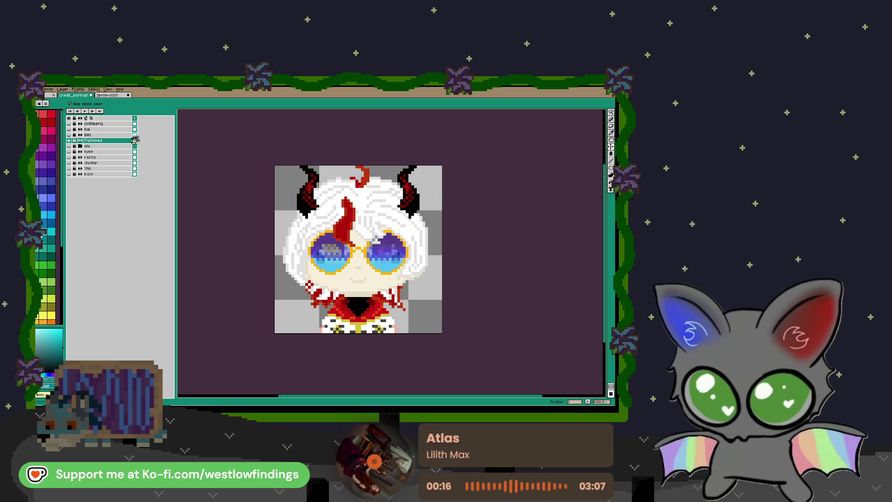
{"action": "left_click", "coordinate": [101, 96]}
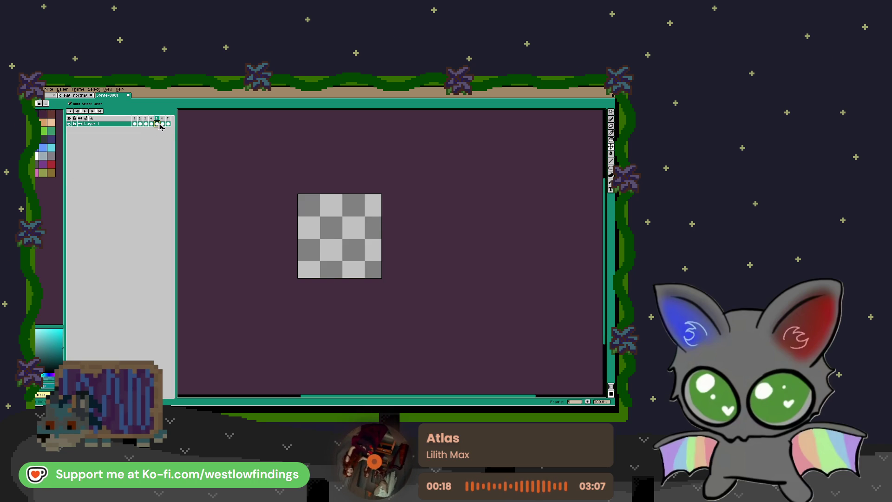
Paste the oni portrait into the empty frame and select the loki portrait layer
{"action": "key", "text": "ctrl+v"}
{"action": "left_click", "coordinate": [75, 95]}
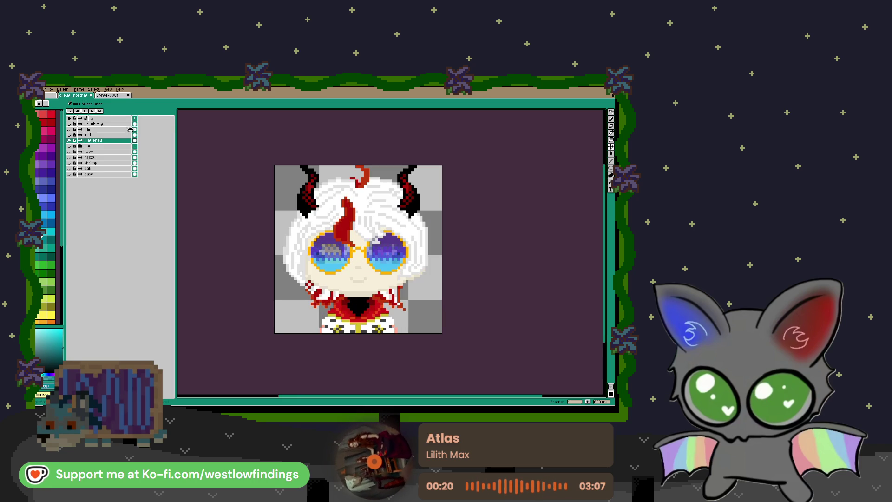
{"action": "left_click", "coordinate": [135, 135]}
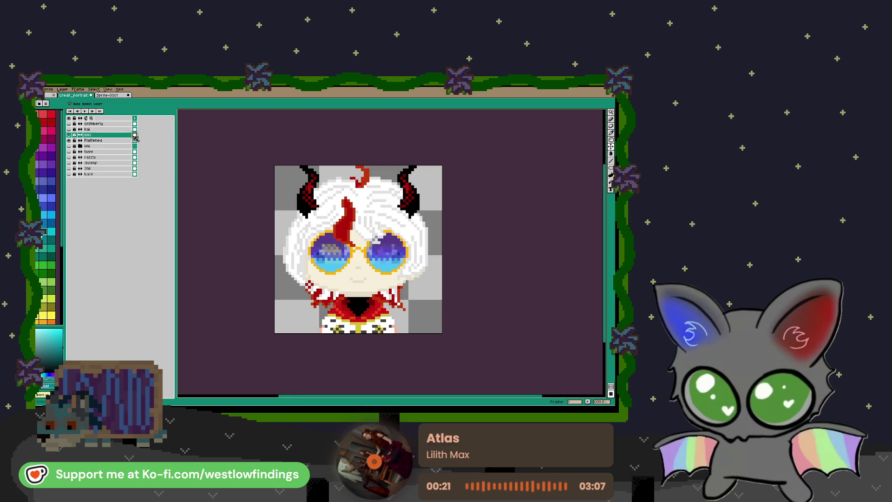
{"action": "left_click", "coordinate": [108, 94]}
{"action": "left_click", "coordinate": [163, 124]}
{"action": "left_click", "coordinate": [168, 124]}
Paste the kai portrait into frame 7 and add an empty frame 8
{"action": "key", "text": "ctrl+Tab"}
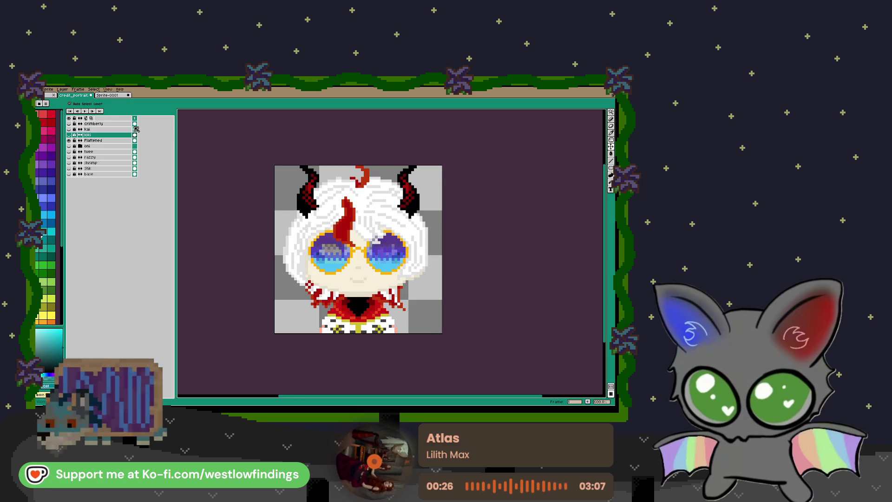
{"action": "left_click", "coordinate": [134, 129]}
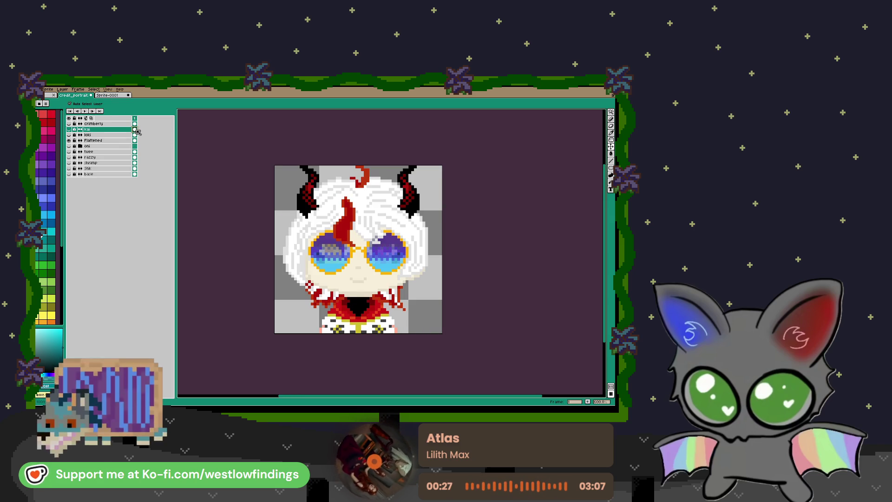
{"action": "left_click", "coordinate": [116, 95]}
{"action": "left_click", "coordinate": [168, 124]}
{"action": "key", "text": "ctrl+v"}
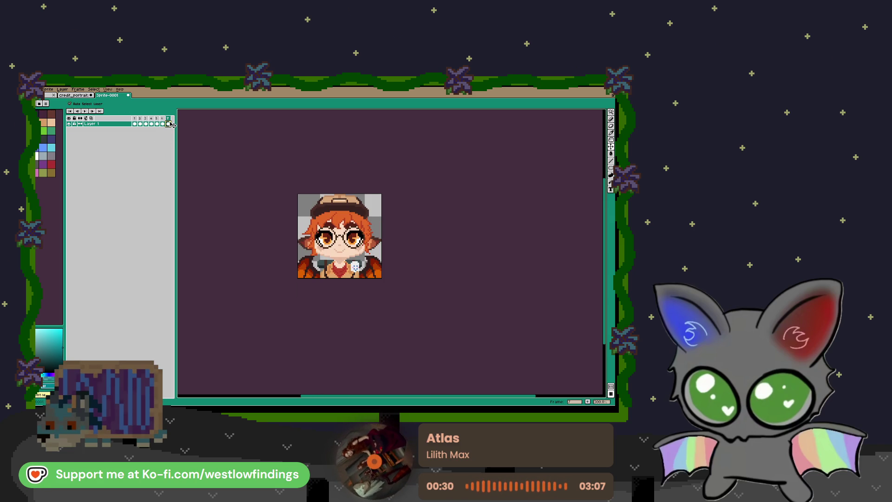
{"action": "key", "text": "alt+n"}
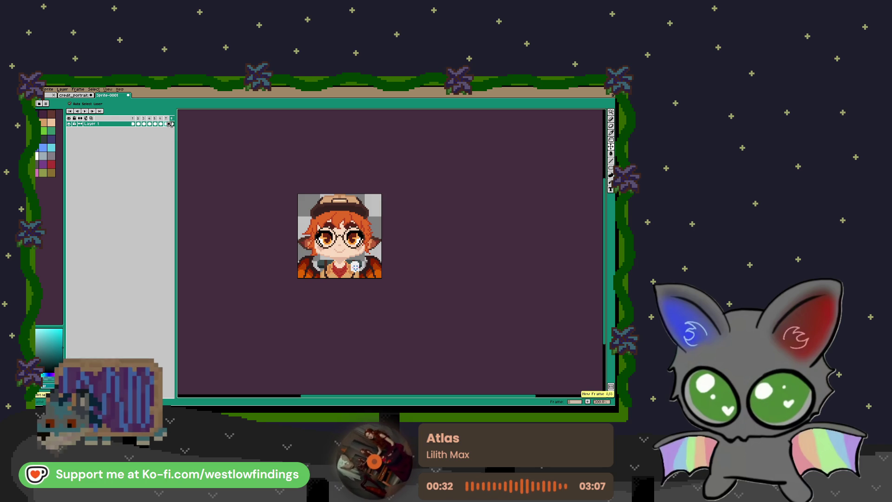
Select the crimberly layer, review frames 1 and 2 zoomed in, and return to Godot
{"action": "left_click", "coordinate": [92, 96]}
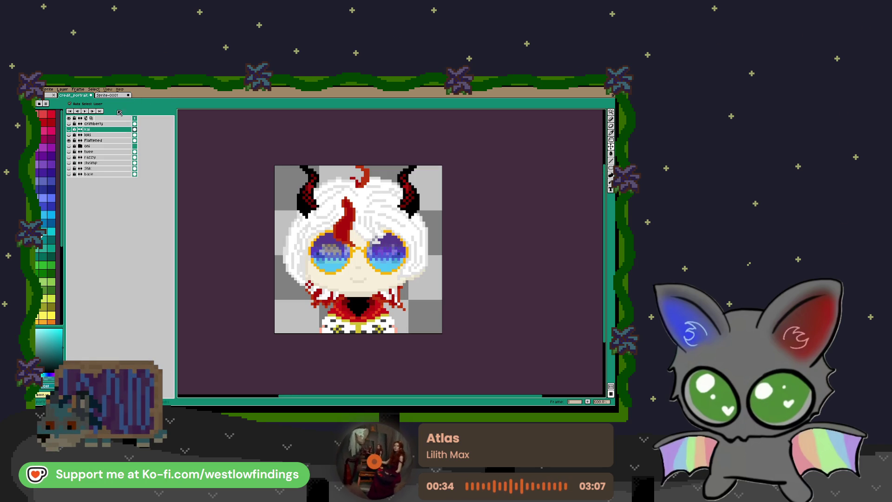
{"action": "left_click", "coordinate": [136, 124]}
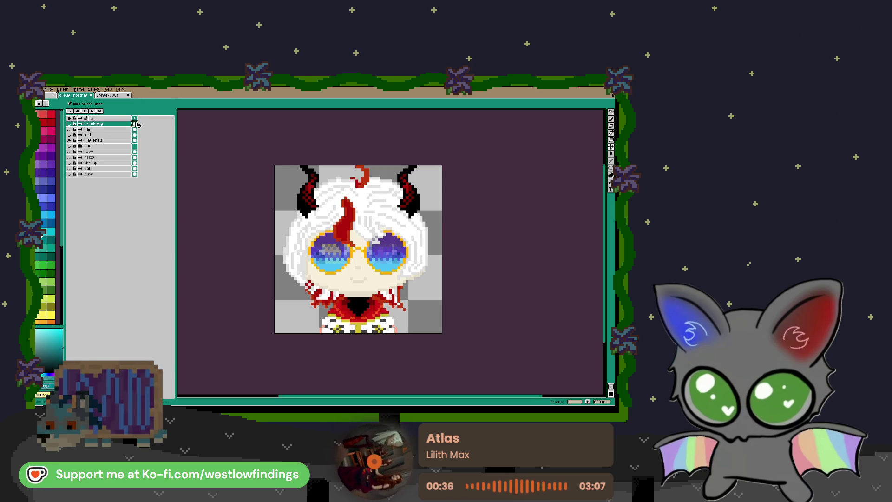
{"action": "left_click", "coordinate": [124, 96]}
{"action": "left_click", "coordinate": [172, 124]}
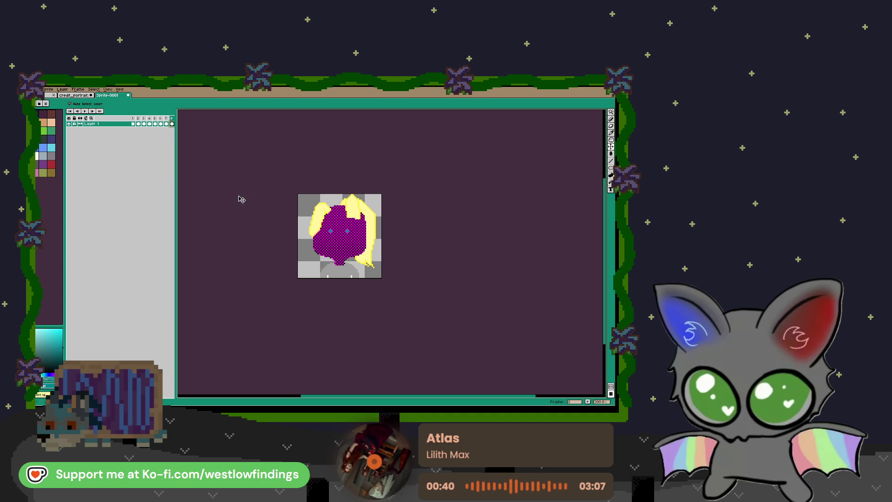
{"action": "left_click", "coordinate": [135, 124]}
{"action": "left_click", "coordinate": [141, 124]}
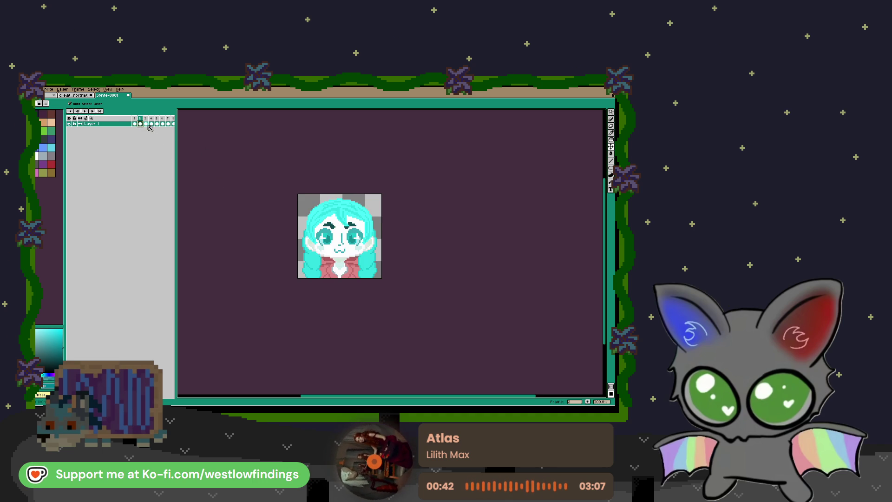
{"action": "left_click", "coordinate": [135, 124]}
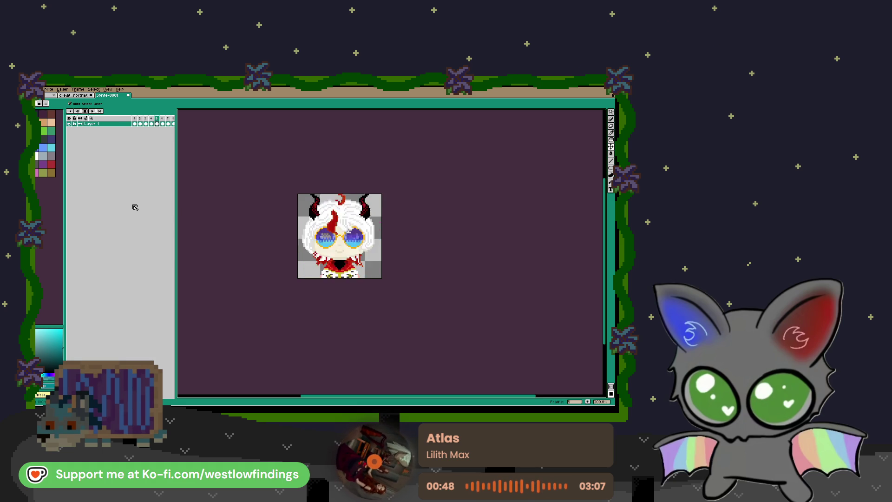
{"action": "scroll", "coordinate": [342, 263], "scroll_direction": "up", "scroll_amount": 2}
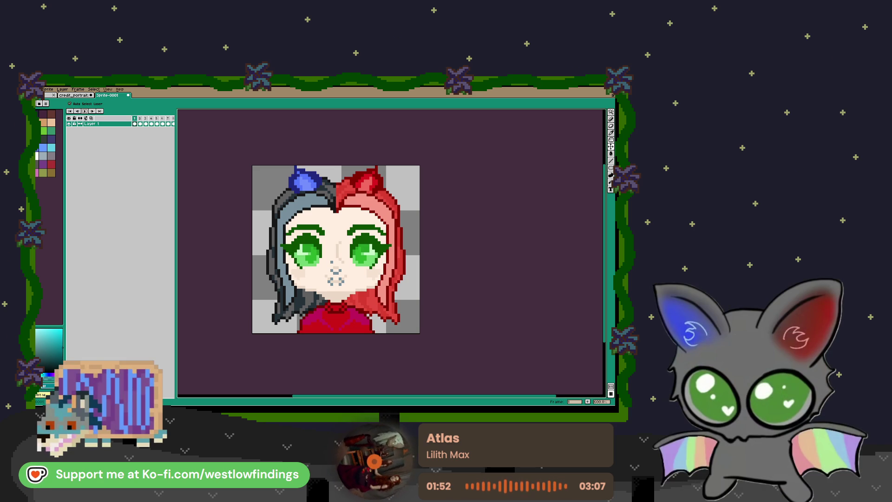
{"action": "key", "text": "alt+Tab"}
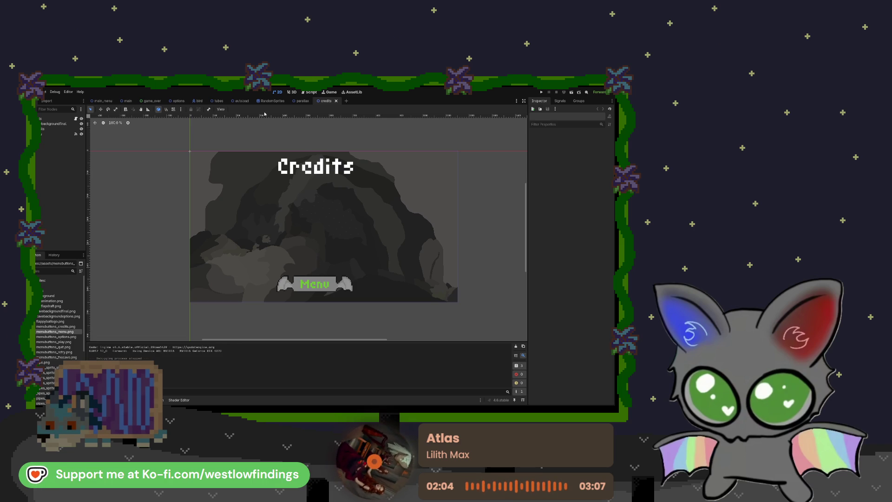
Run and stop the game, then select credits.tscn in the scenes folder
{"action": "key", "text": "F5"}
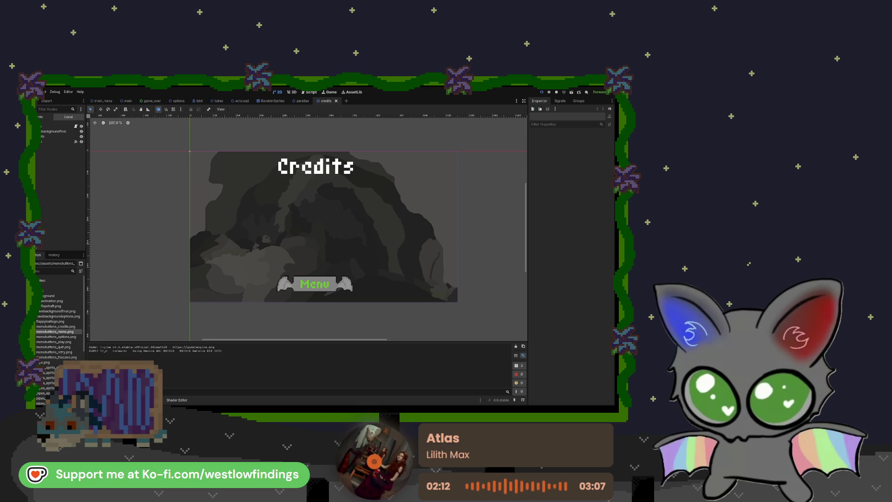
{"action": "key", "text": "F8"}
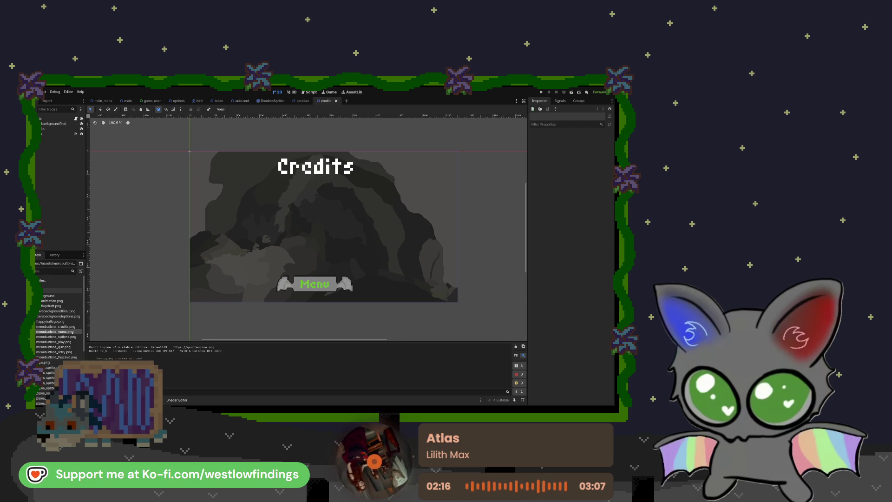
{"action": "double_click", "coordinate": [52, 291]}
{"action": "scroll", "coordinate": [57, 347], "scroll_direction": "down", "scroll_amount": 1}
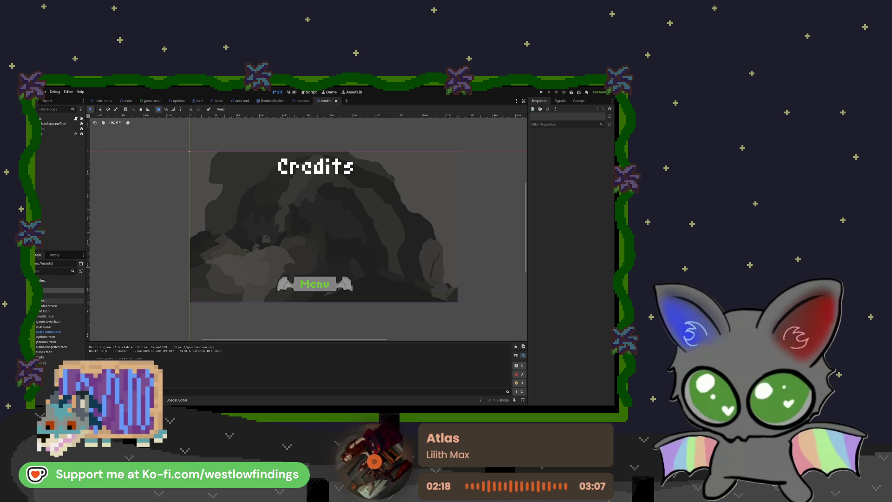
{"action": "left_click", "coordinate": [62, 316]}
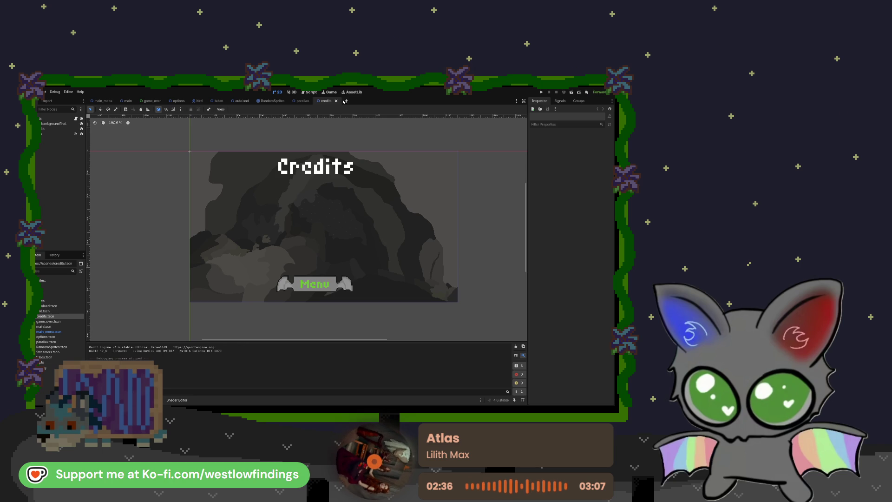
Open Streamers.tscn and change the title label's text to 'Streamers'
{"action": "left_click", "coordinate": [56, 352]}
{"action": "double_click", "coordinate": [56, 352]}
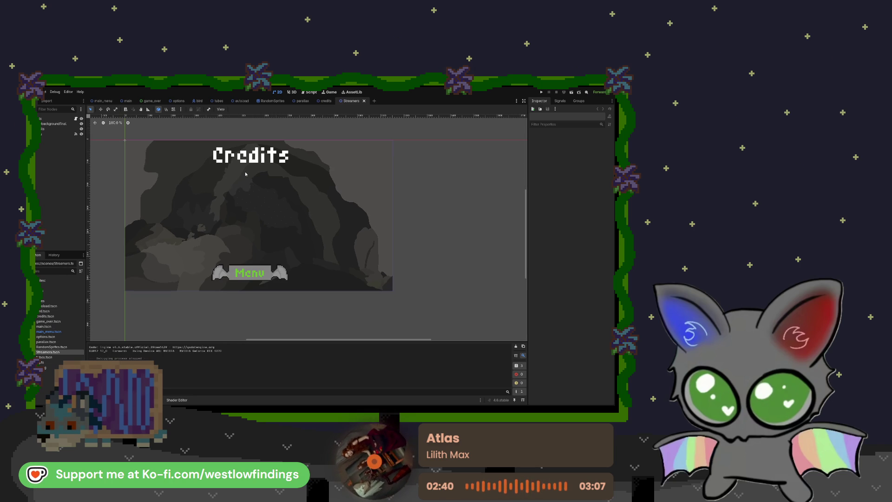
{"action": "left_click", "coordinate": [319, 168]}
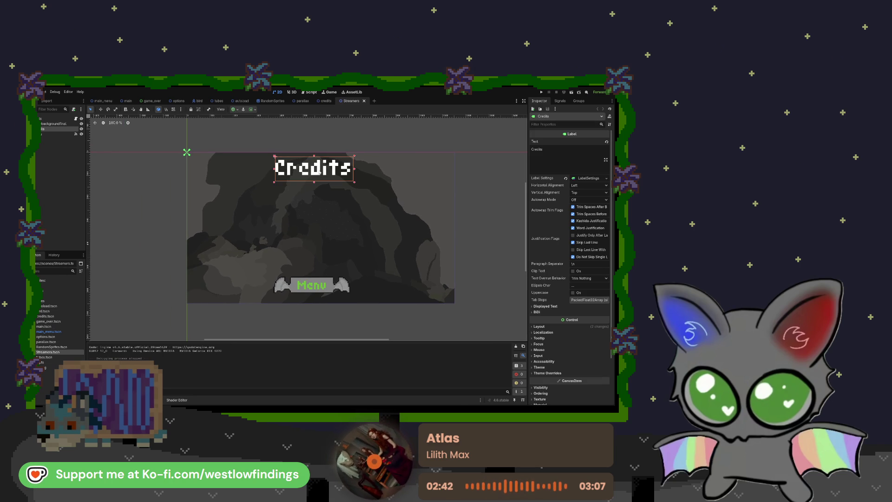
{"action": "double_click", "coordinate": [546, 149]}
{"action": "type", "text": "Streamers"}
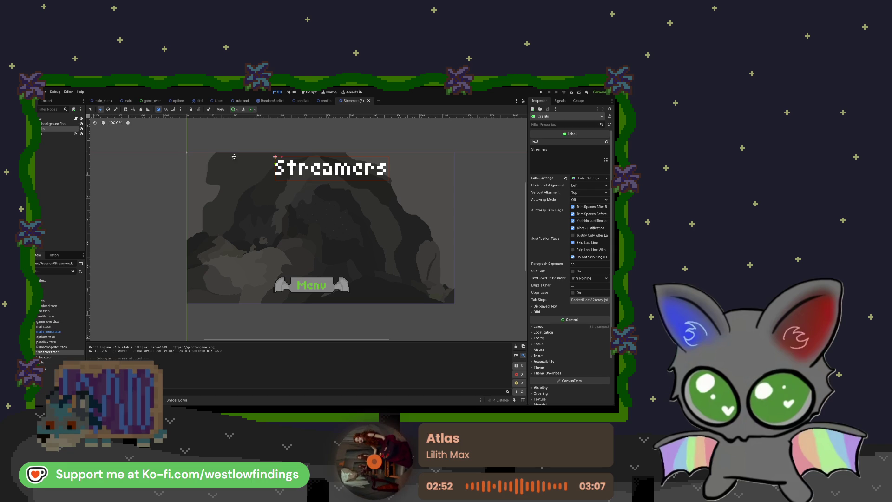
Reposition the Streamers title and set its horizontal alignment to Center
{"action": "mouse_move", "coordinate": [275, 163]}
{"action": "left_mouse_down"}
{"action": "mouse_move", "coordinate": [267, 162]}
{"action": "mouse_move", "coordinate": [281, 162]}
{"action": "left_mouse_up"}
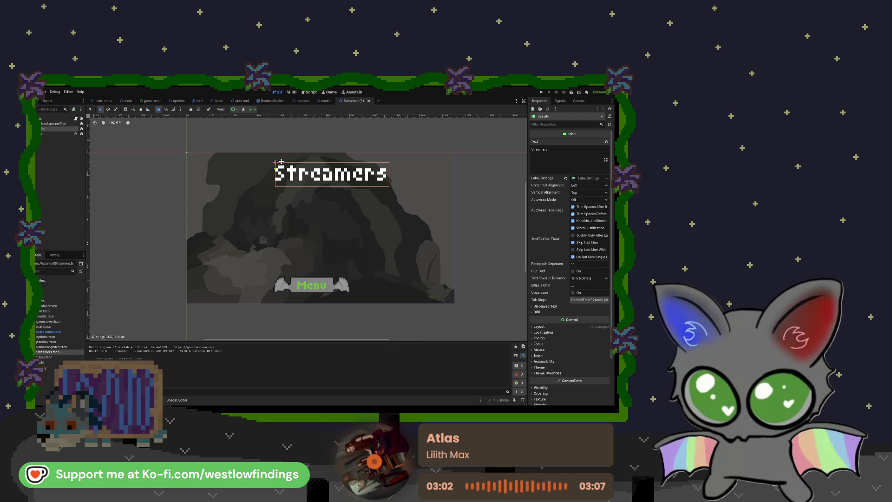
{"action": "left_click_drag", "start_coordinate": [281, 161], "coordinate": [266, 161]}
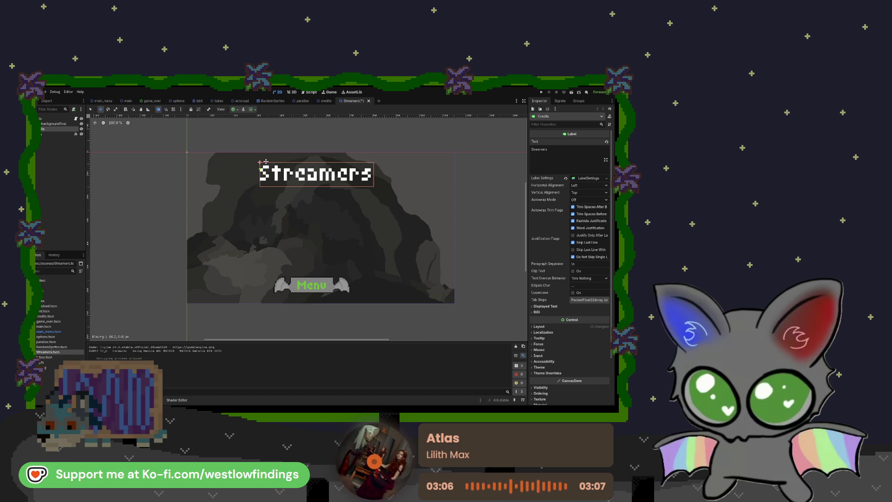
{"action": "left_click", "coordinate": [588, 185]}
{"action": "left_click", "coordinate": [588, 200]}
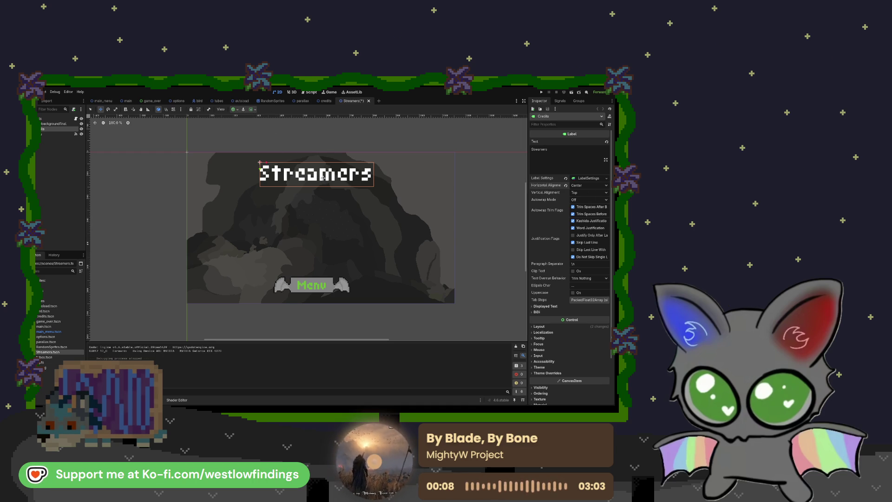
Drag the Streamers title and Menu button into centred positions using the Select tool
{"action": "left_click", "coordinate": [91, 109]}
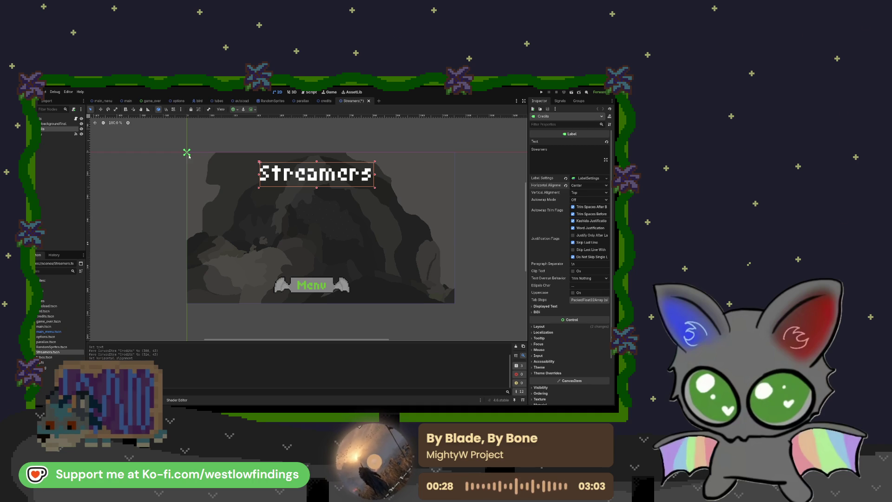
{"action": "mouse_move", "coordinate": [195, 163]}
{"action": "left_mouse_down"}
{"action": "mouse_move", "coordinate": [260, 214]}
{"action": "mouse_move", "coordinate": [311, 163]}
{"action": "mouse_move", "coordinate": [205, 140]}
{"action": "mouse_move", "coordinate": [176, 142]}
{"action": "mouse_move", "coordinate": [203, 161]}
{"action": "mouse_move", "coordinate": [186, 155]}
{"action": "left_mouse_up"}
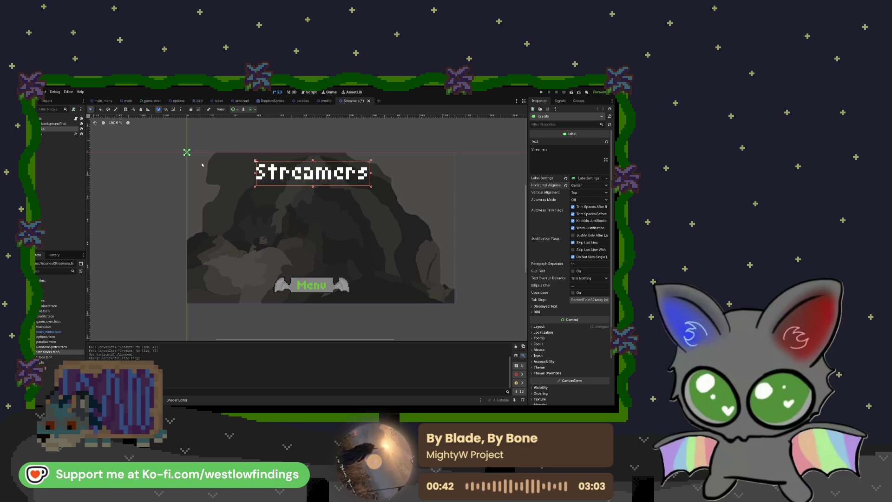
{"action": "scroll", "coordinate": [178, 152], "scroll_direction": "up", "scroll_amount": 5}
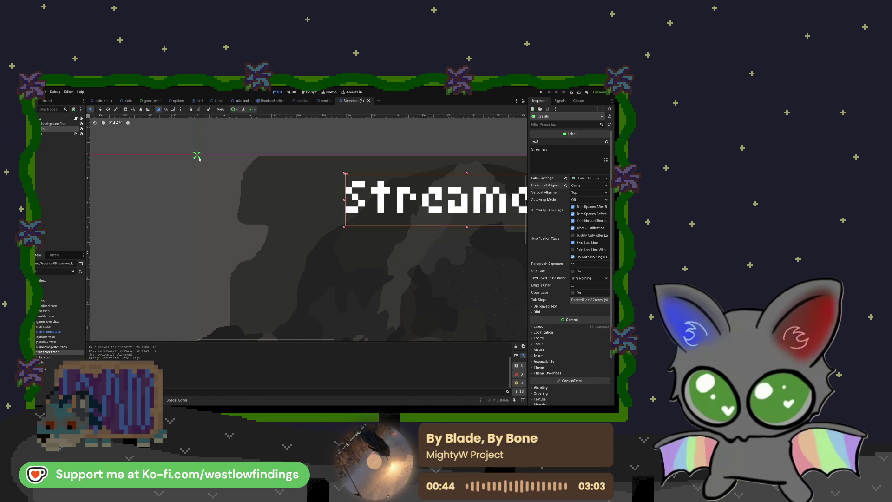
{"action": "scroll", "coordinate": [229, 178], "scroll_direction": "down", "scroll_amount": 4}
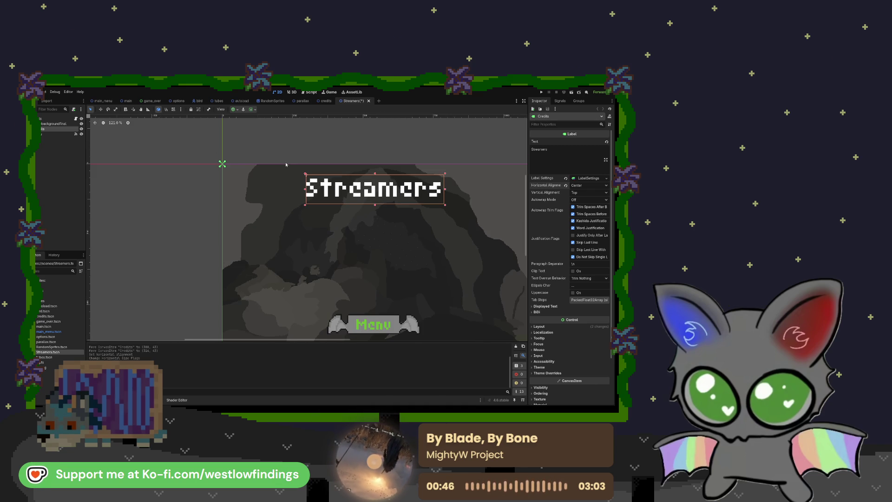
{"action": "left_click", "coordinate": [276, 162]}
{"action": "mouse_move", "coordinate": [321, 181]}
{"action": "left_mouse_down"}
{"action": "mouse_move", "coordinate": [324, 172]}
{"action": "mouse_move", "coordinate": [335, 179]}
{"action": "left_mouse_up"}
{"action": "mouse_move", "coordinate": [334, 314]}
{"action": "left_mouse_down"}
{"action": "mouse_move", "coordinate": [343, 316]}
{"action": "mouse_move", "coordinate": [333, 318]}
{"action": "left_mouse_up"}
{"action": "left_click_drag", "start_coordinate": [322, 171], "coordinate": [328, 168]}
{"action": "left_click", "coordinate": [305, 225]}
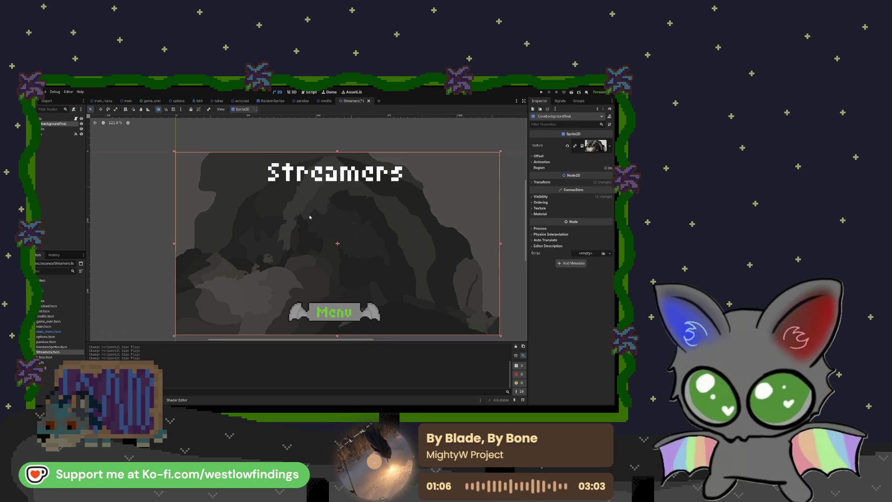
{"action": "left_click", "coordinate": [281, 146]}
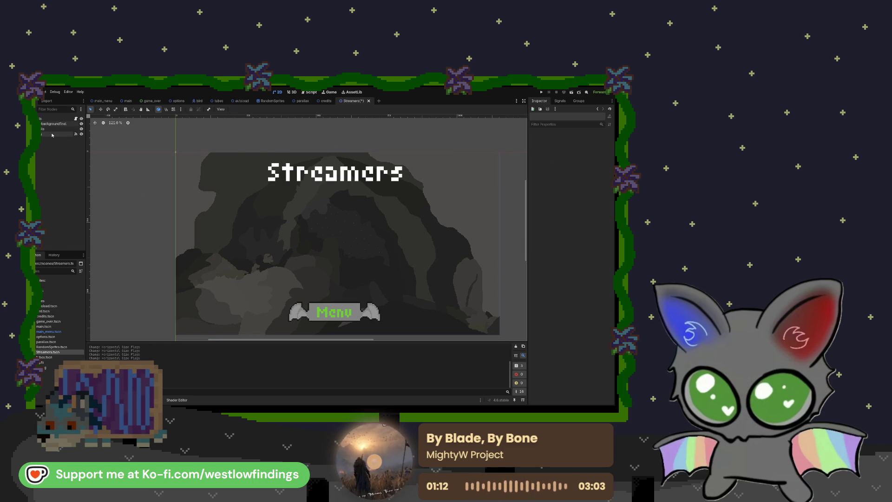
{"action": "left_click", "coordinate": [55, 119]}
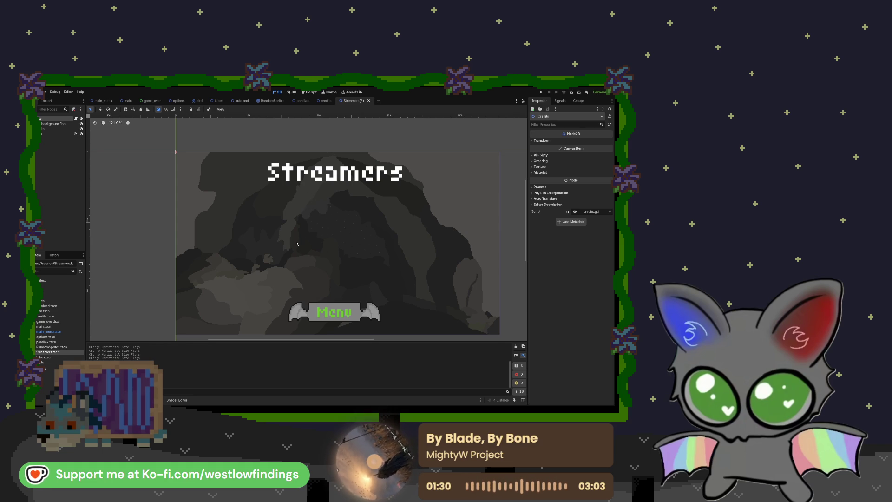
Add a LinkButton showing the Twitch channel URL as text and URI, placed under the title
{"action": "key", "text": "Return"}
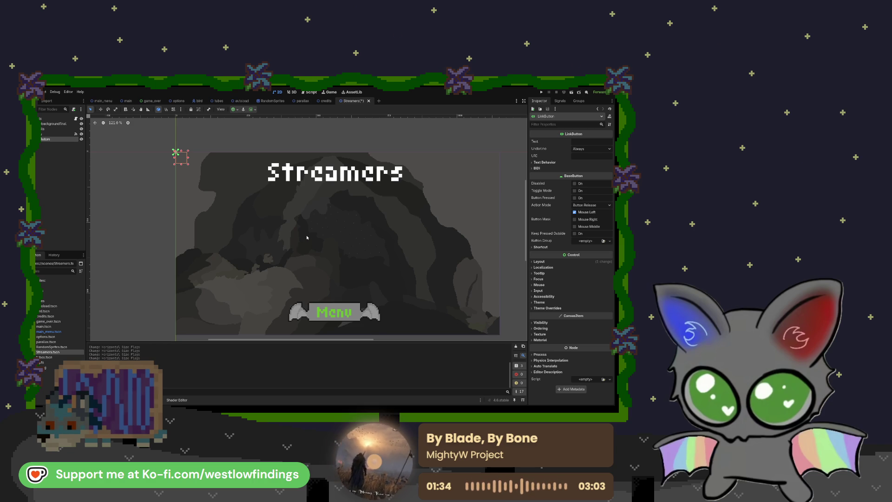
{"action": "left_click", "coordinate": [581, 142]}
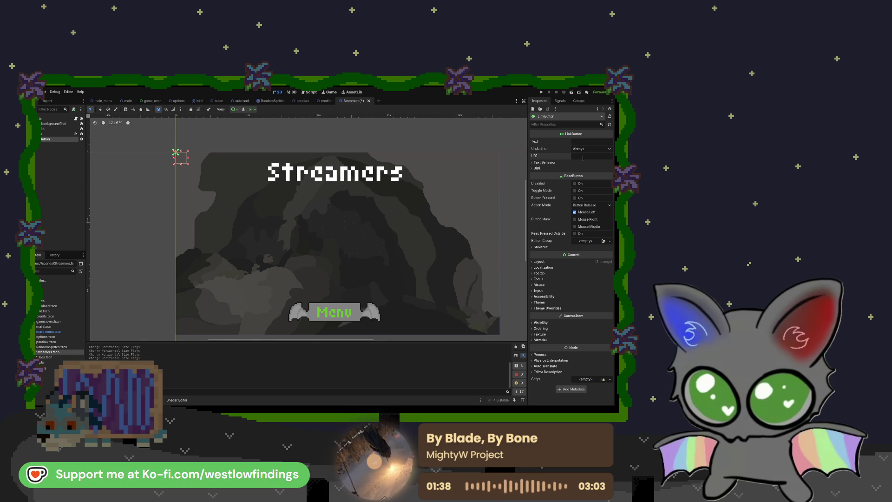
{"action": "left_click", "coordinate": [545, 162]}
{"action": "left_click", "coordinate": [545, 162]}
{"action": "left_click", "coordinate": [585, 155]}
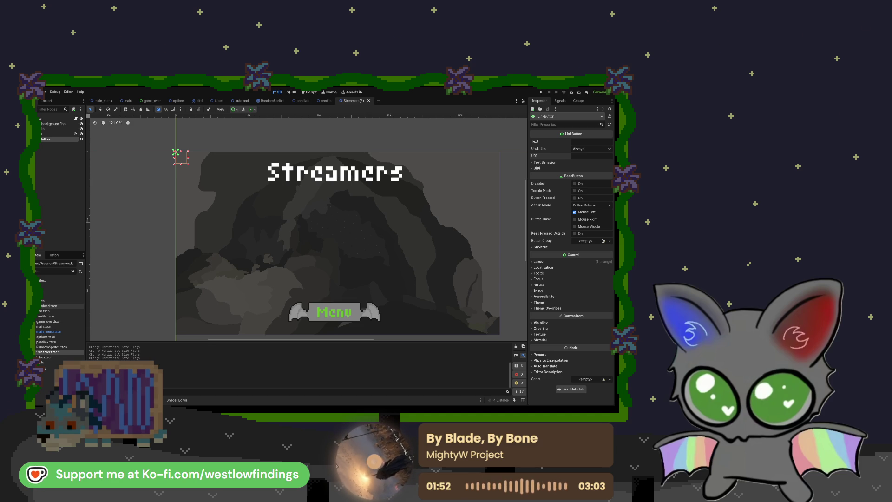
{"action": "key", "text": "ctrl+v"}
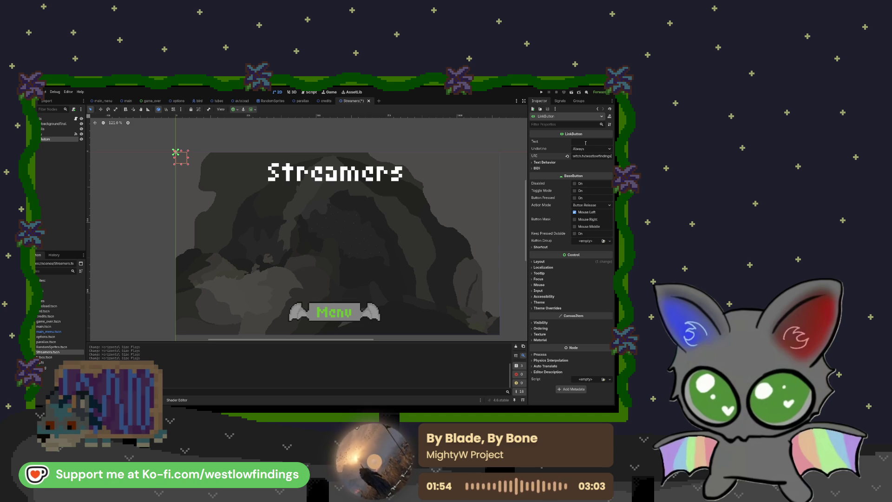
{"action": "key", "text": "Return"}
{"action": "type", "text": "https://www.twitch.tv/westlowfindings"}
{"action": "mouse_move", "coordinate": [245, 157]}
{"action": "left_mouse_down"}
{"action": "mouse_move", "coordinate": [345, 221]}
{"action": "mouse_move", "coordinate": [294, 204]}
{"action": "left_mouse_up"}
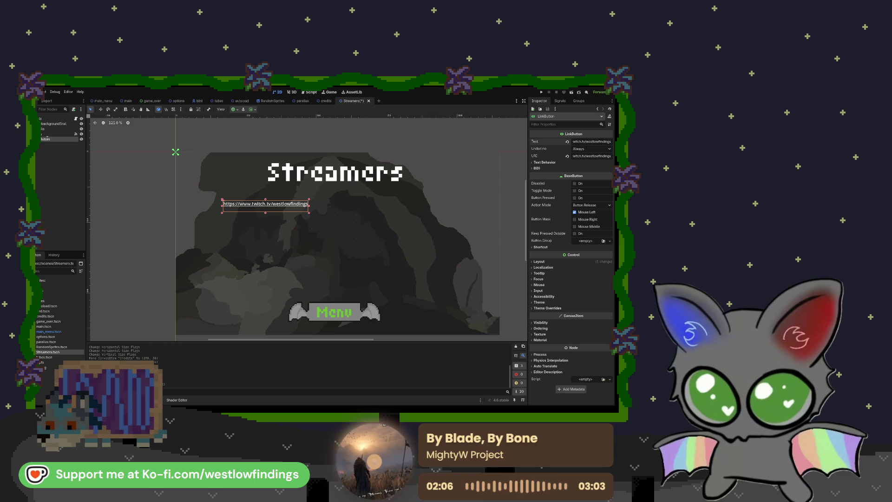
Set the link's Underline to On Hover, then back to Always, and save the scene
{"action": "left_click", "coordinate": [545, 163]}
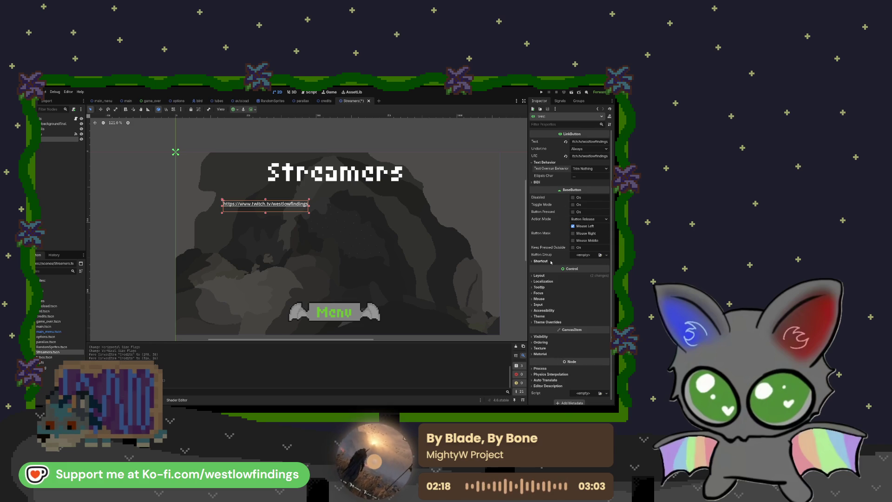
{"action": "scroll", "coordinate": [552, 258], "scroll_direction": "down", "scroll_amount": 1}
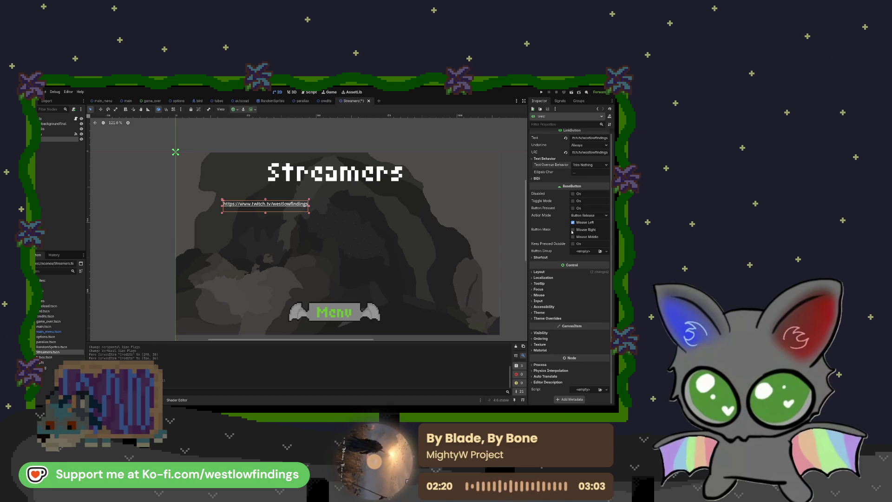
{"action": "left_click", "coordinate": [544, 257]}
{"action": "left_click", "coordinate": [542, 257]}
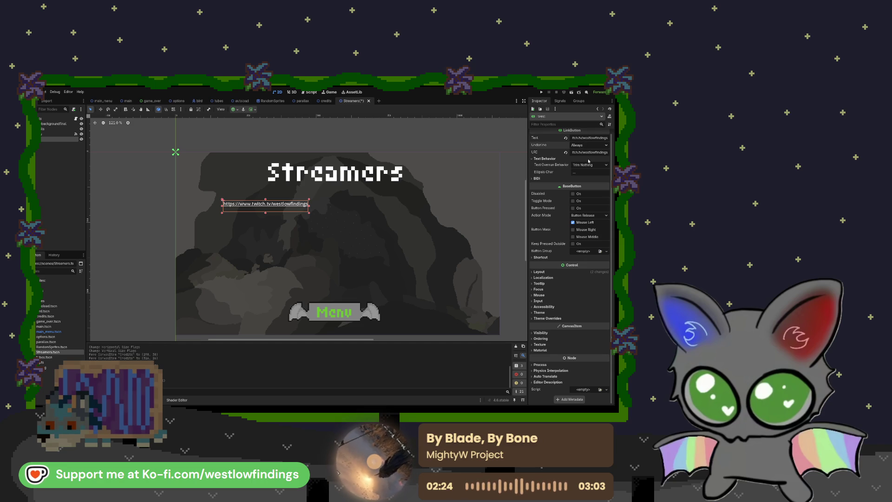
{"action": "left_click", "coordinate": [588, 161]}
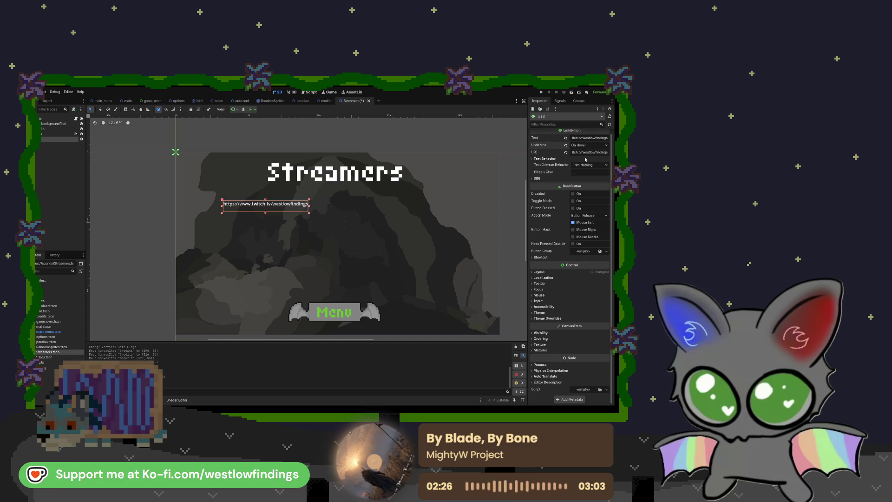
{"action": "left_click", "coordinate": [565, 145]}
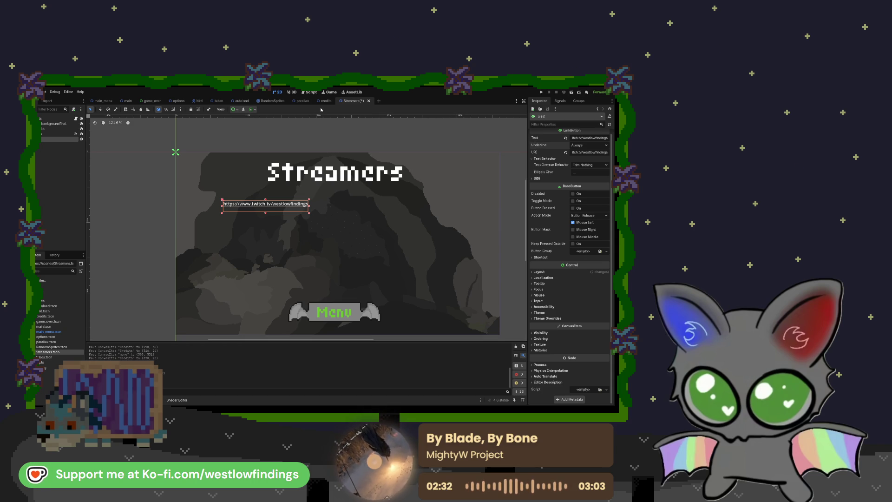
{"action": "key", "text": "ctrl+s"}
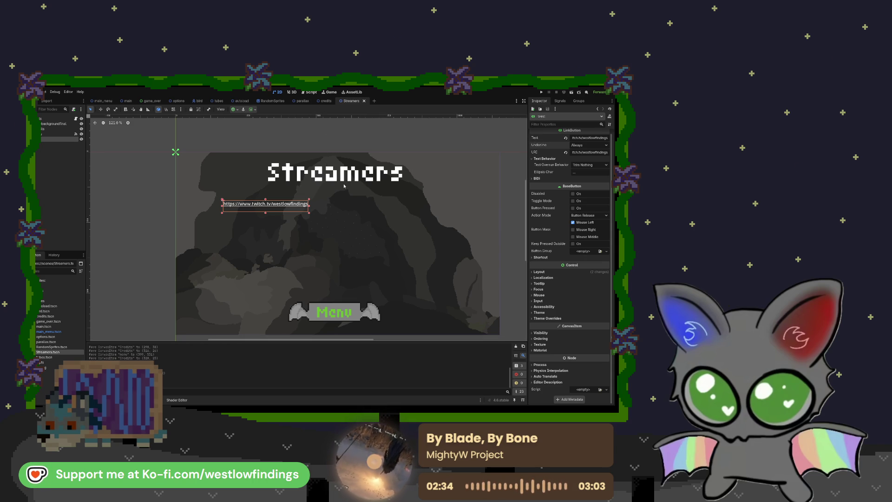
Open credits.gd from the scene, locate it in the FileSystem dock, then open random_sprites_pipes.gd
{"action": "left_click", "coordinate": [76, 119]}
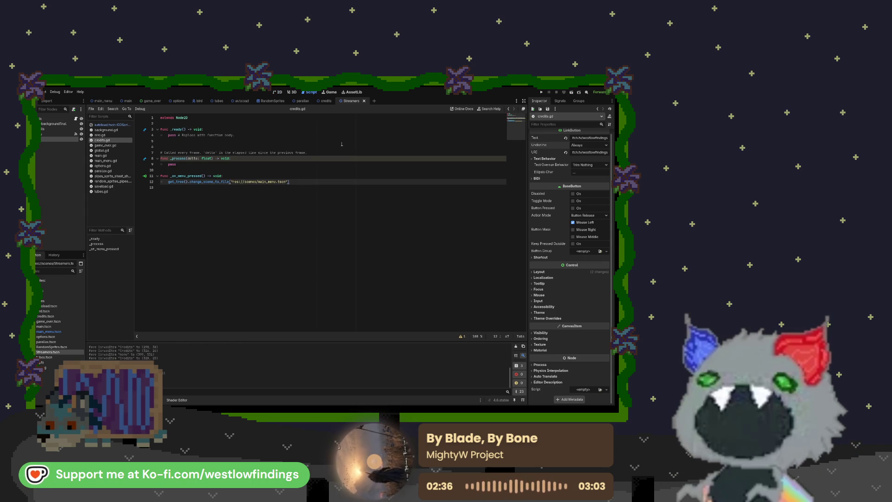
{"action": "mouse_move", "coordinate": [290, 182]}
{"action": "left_mouse_down"}
{"action": "mouse_move", "coordinate": [163, 175]}
{"action": "mouse_move", "coordinate": [150, 118]}
{"action": "left_mouse_up"}
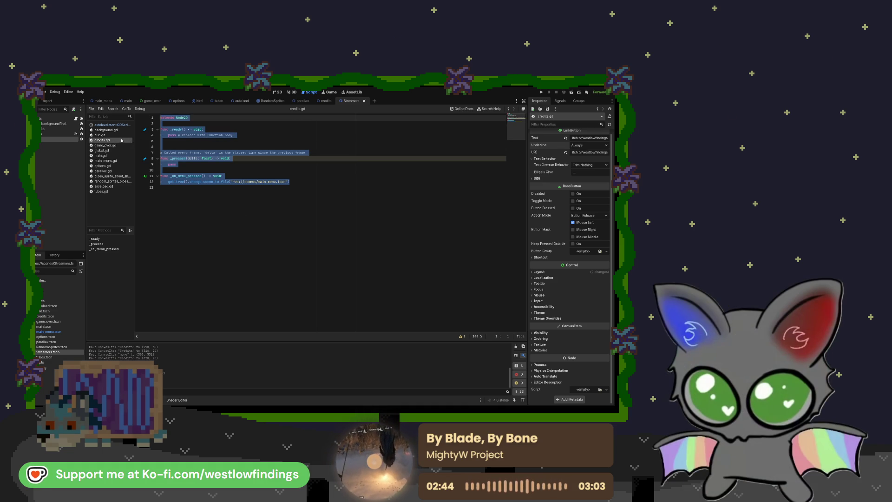
{"action": "left_click", "coordinate": [211, 188]}
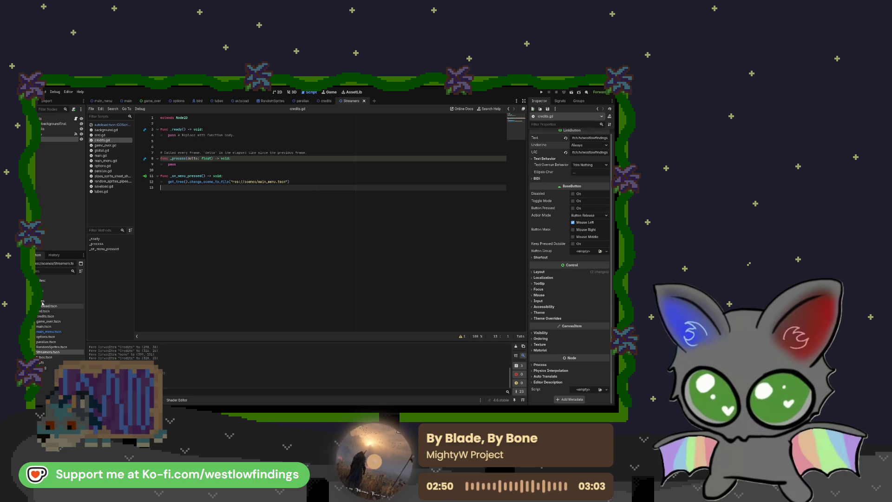
{"action": "scroll", "coordinate": [56, 339], "scroll_direction": "down", "scroll_amount": 3}
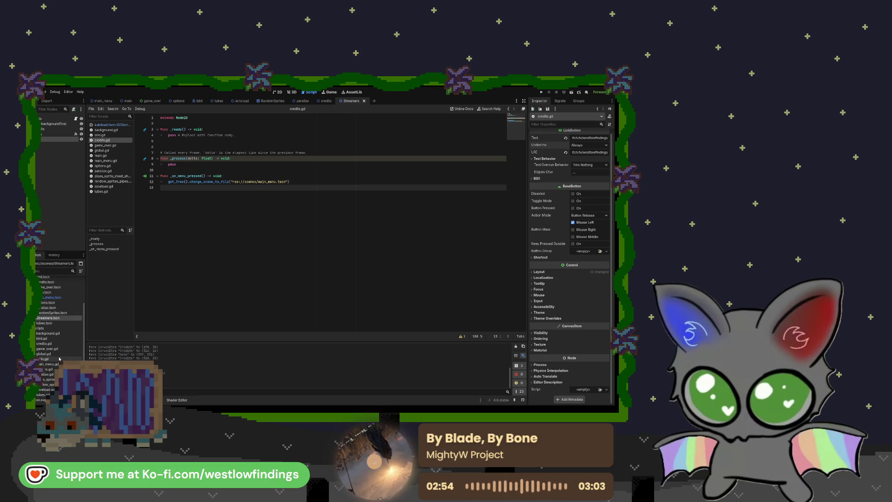
{"action": "left_click", "coordinate": [59, 344]}
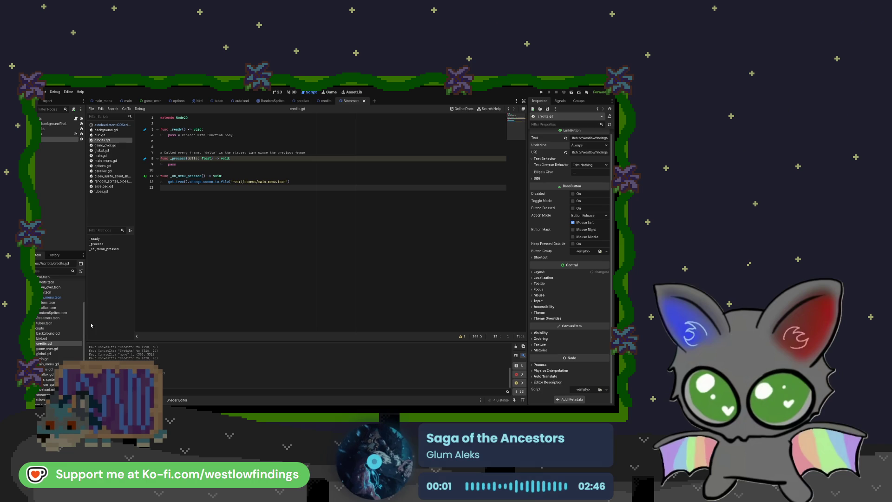
{"action": "left_click", "coordinate": [128, 181]}
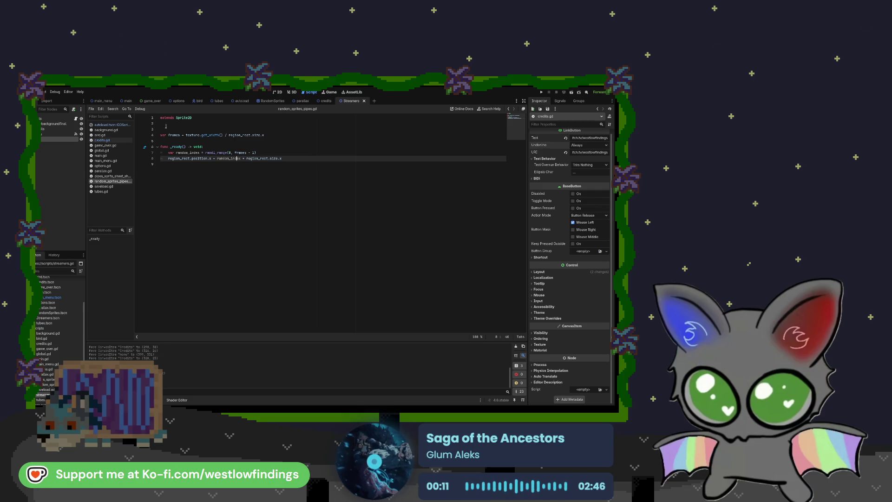
Browse the Script list, opening saveload.gd and then streamers.gd
{"action": "left_click", "coordinate": [292, 92]}
{"action": "left_click", "coordinate": [305, 92]}
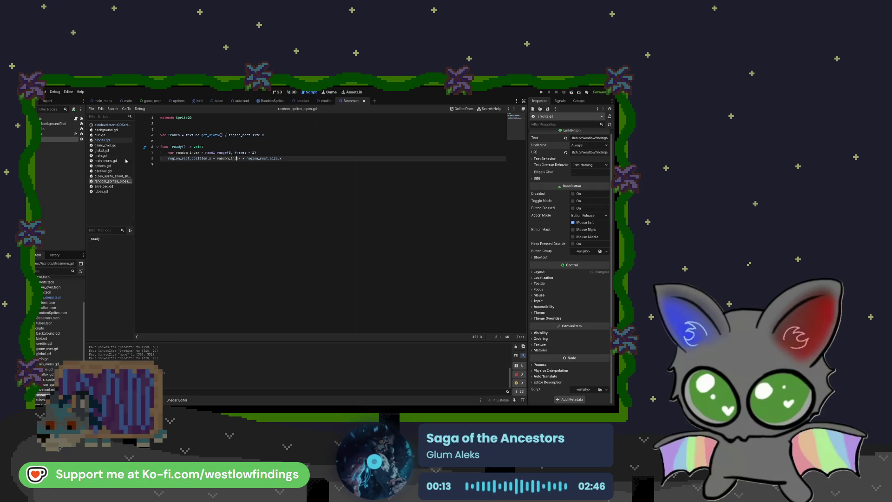
{"action": "left_click", "coordinate": [104, 186]}
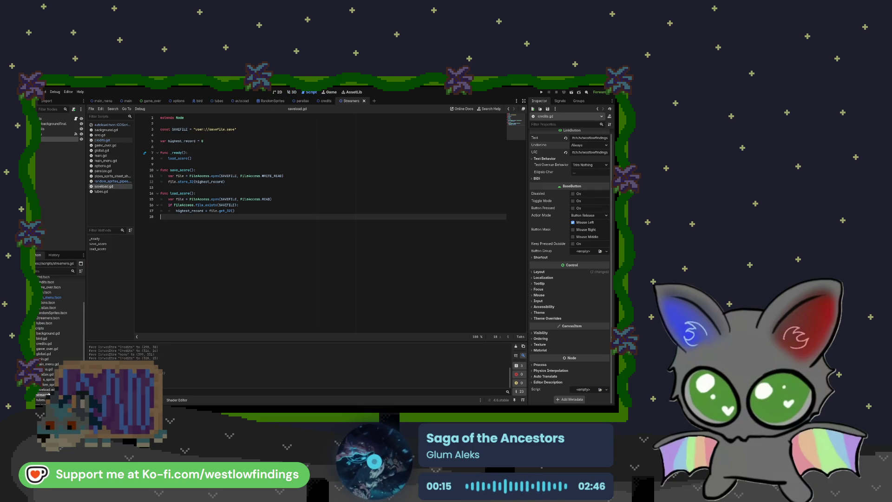
{"action": "left_click", "coordinate": [76, 119]}
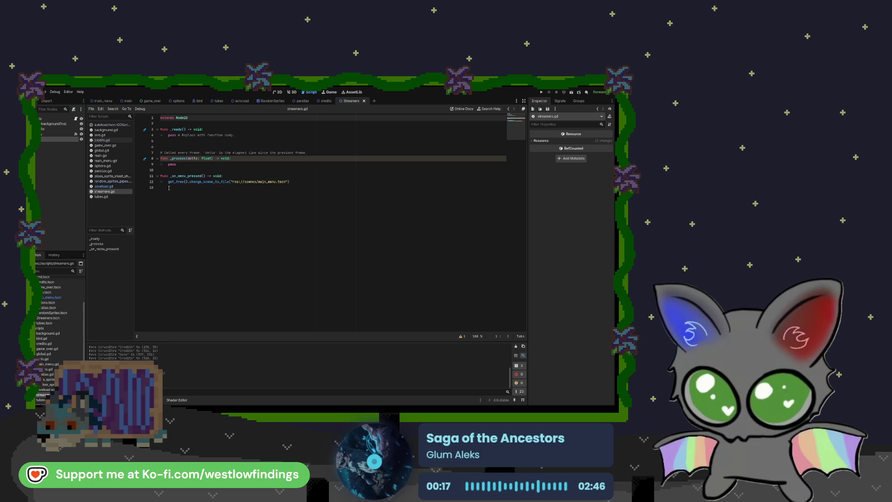
{"action": "left_click", "coordinate": [56, 134]}
{"action": "left_click", "coordinate": [76, 120]}
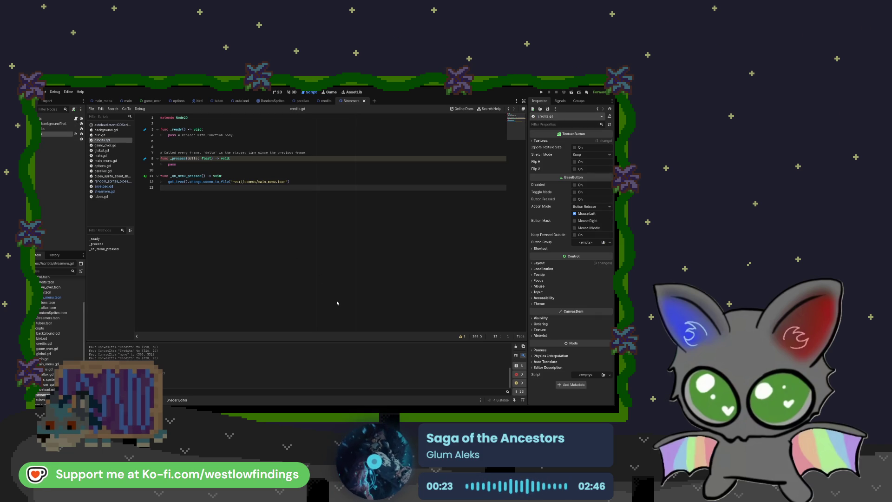
Check the Credits and button nodes' signals, then return to the Streamers scene and its script
{"action": "left_click", "coordinate": [74, 119]}
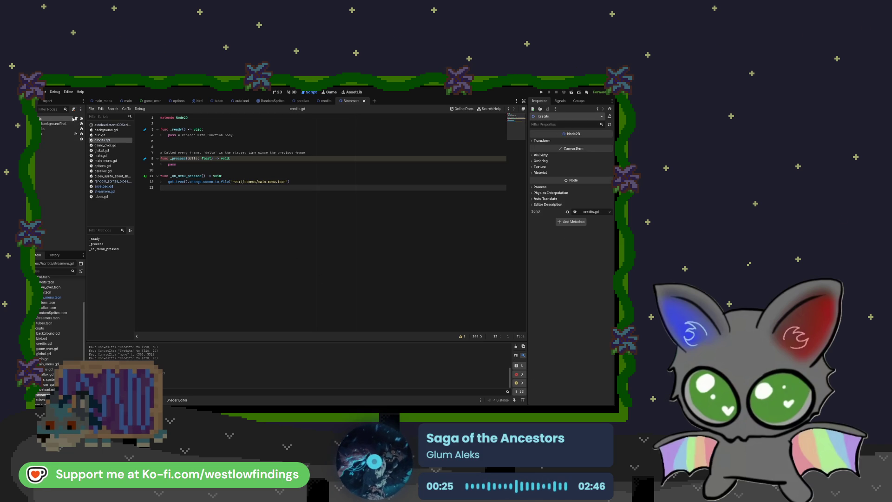
{"action": "left_click", "coordinate": [75, 134]}
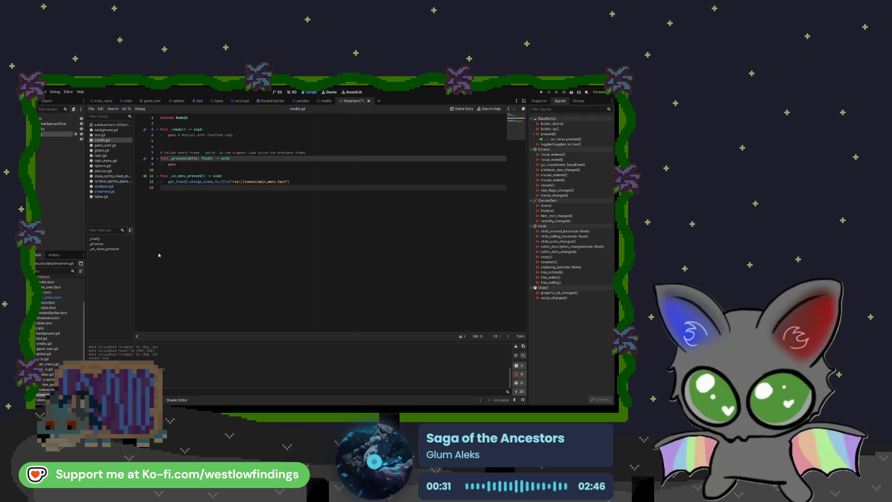
{"action": "left_click", "coordinate": [59, 122]}
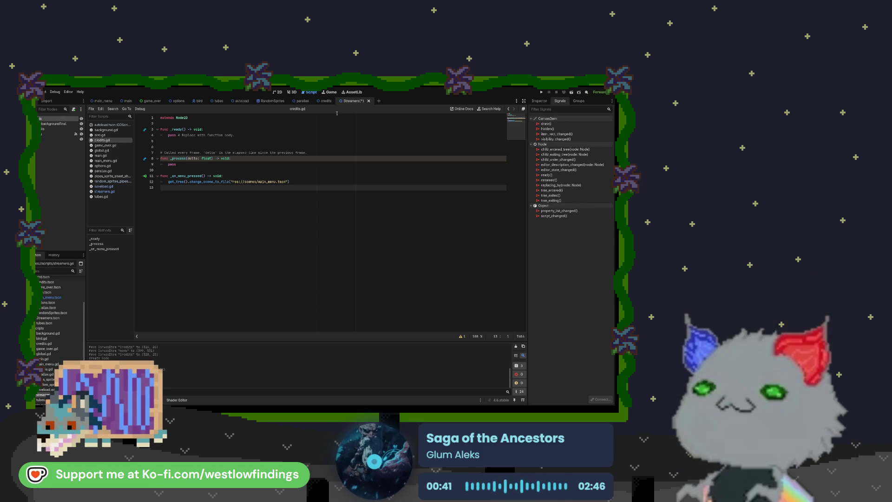
{"action": "left_click", "coordinate": [351, 102]}
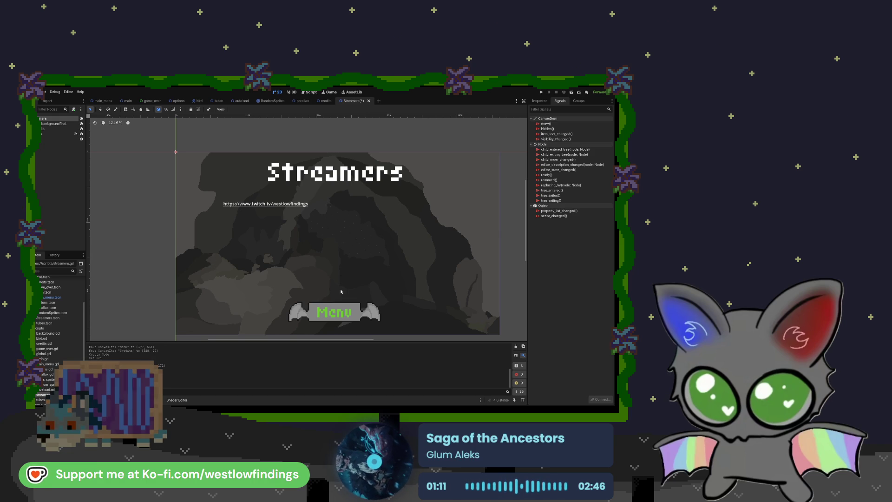
{"action": "key", "text": "ctrl+F3"}
{"action": "left_click", "coordinate": [56, 134]}
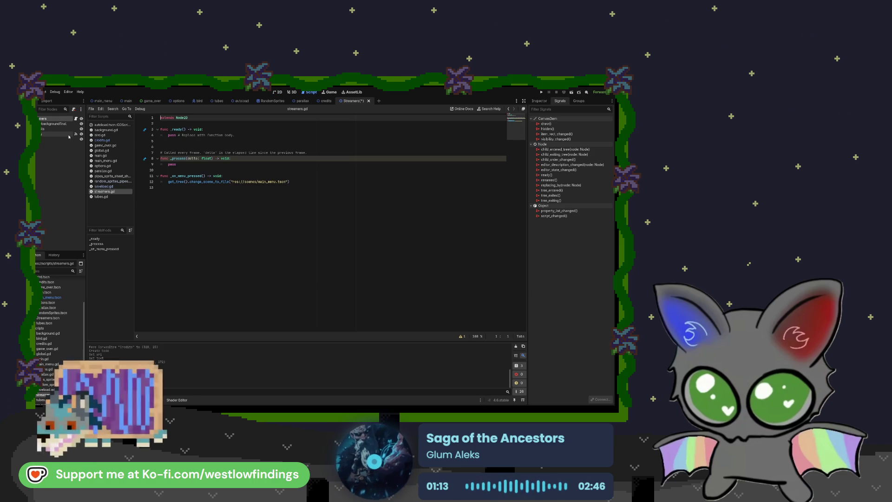
Delete the copied menu handler in streamers.gd and connect the Menu button's pressed() signal to a fresh stub
{"action": "left_click_drag", "start_coordinate": [289, 182], "coordinate": [168, 181]}
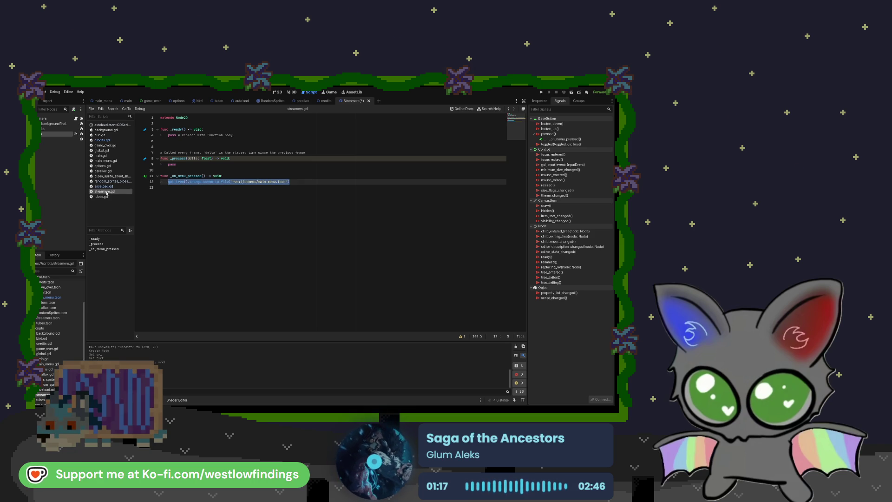
{"action": "left_click_drag", "start_coordinate": [289, 181], "coordinate": [153, 178]}
{"action": "key", "text": "BackSpace"}
{"action": "key", "text": "BackSpace"}
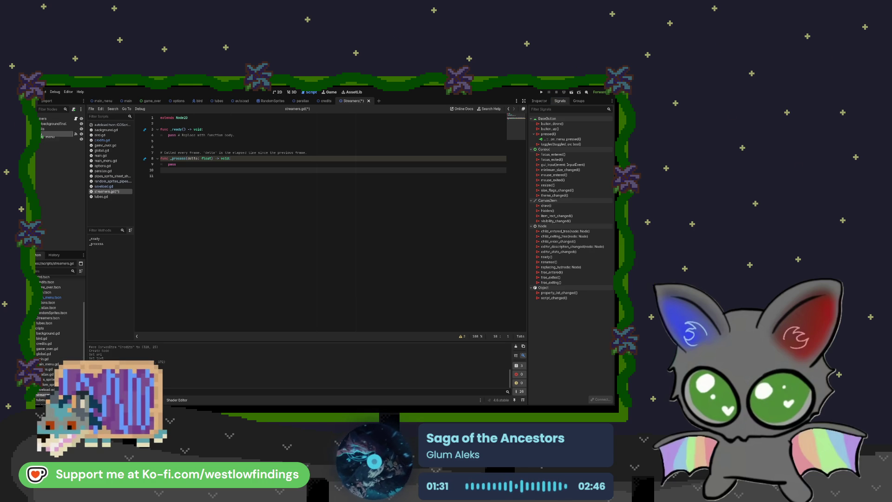
{"action": "left_click", "coordinate": [552, 135]}
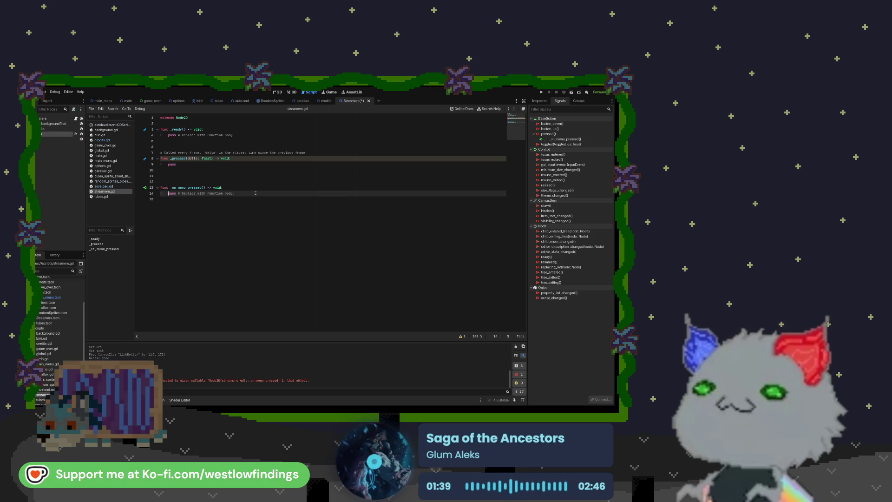
{"action": "left_click_drag", "start_coordinate": [255, 193], "coordinate": [195, 193]}
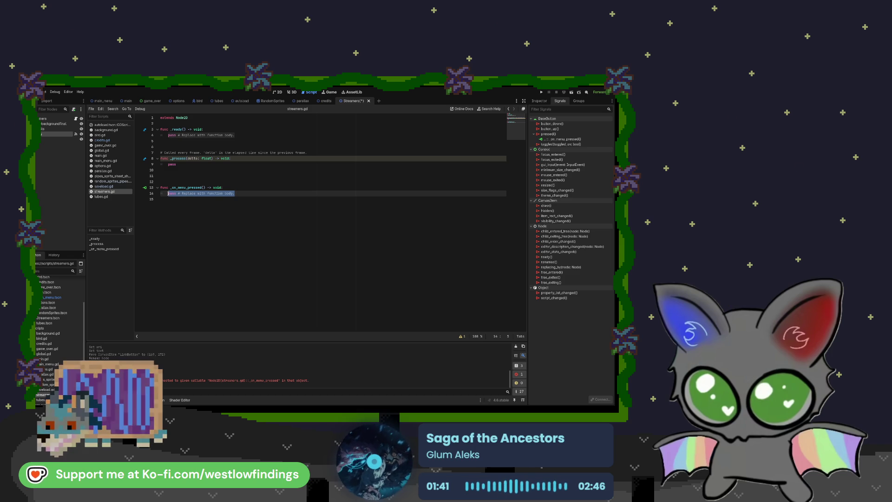
Make _on_menu_pressed() call get_tree().change_scene_to_file with main_menu.tscn, tidying blank lines
{"action": "key", "text": "BackSpace"}
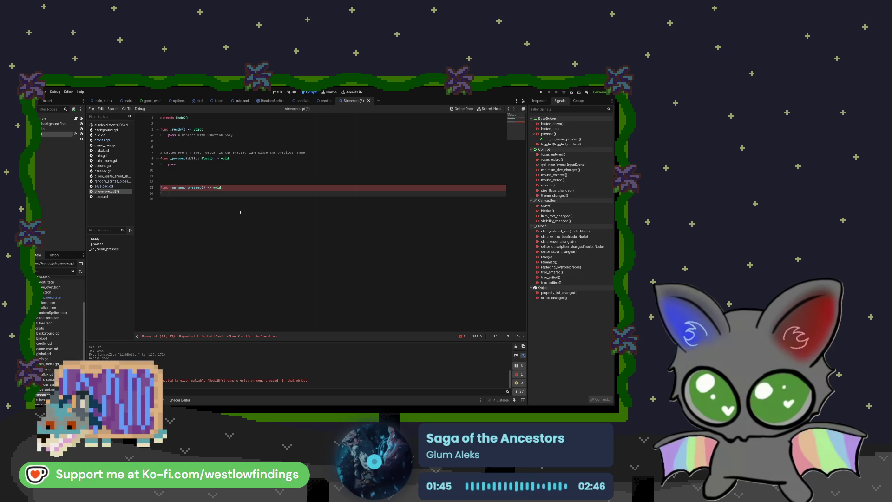
{"action": "type", "text": "get_t"}
{"action": "key", "text": "Return"}
{"action": "type", "text": ".change"}
{"action": "key", "text": "Return"}
{"action": "type", "text": "\""}
{"action": "key", "text": "Return"}
{"action": "key", "text": "Left"}
{"action": "key", "text": "Left"}
{"action": "key", "text": "Left"}
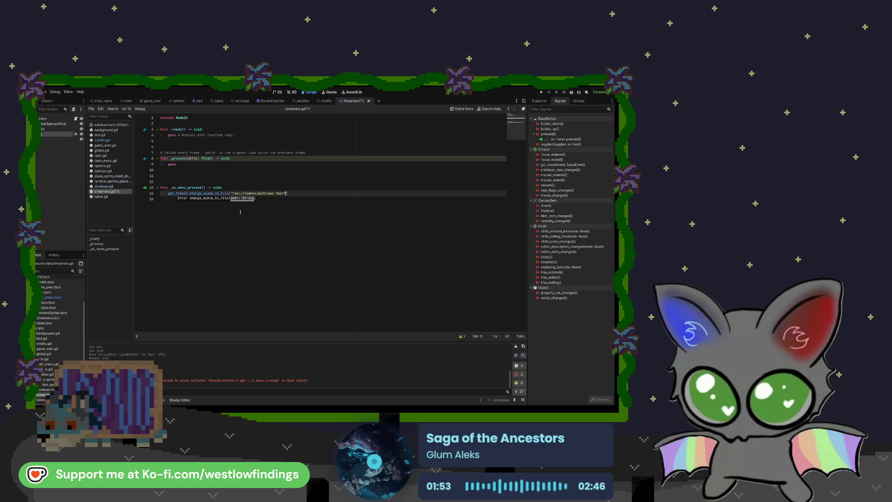
{"action": "key", "text": "BackSpace"}
{"action": "key", "text": "BackSpace"}
{"action": "key", "text": "BackSpace"}
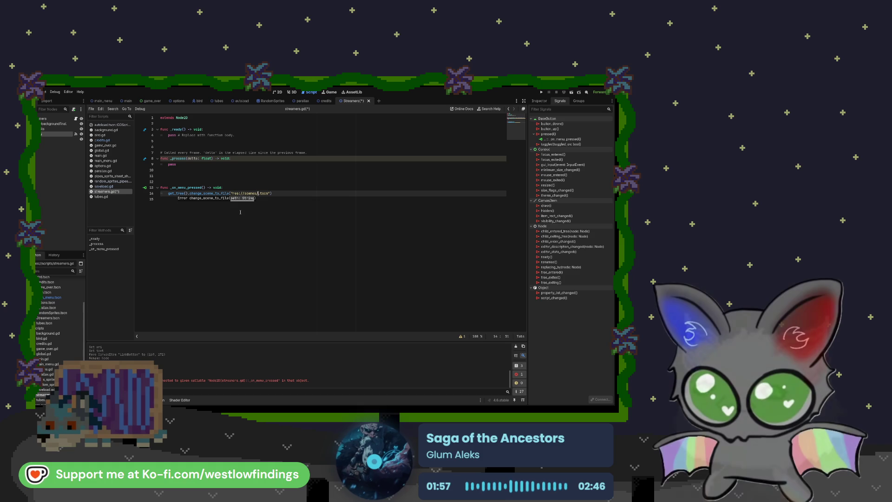
{"action": "type", "text": "main"}
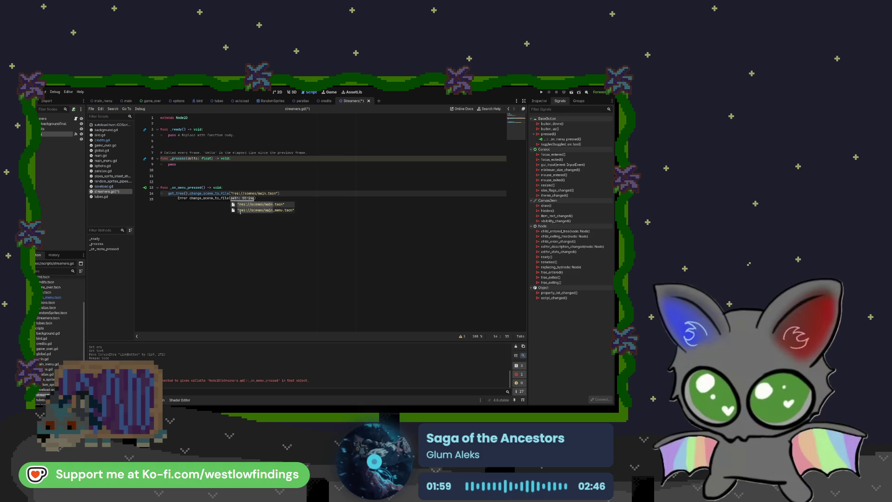
{"action": "left_click", "coordinate": [240, 210]}
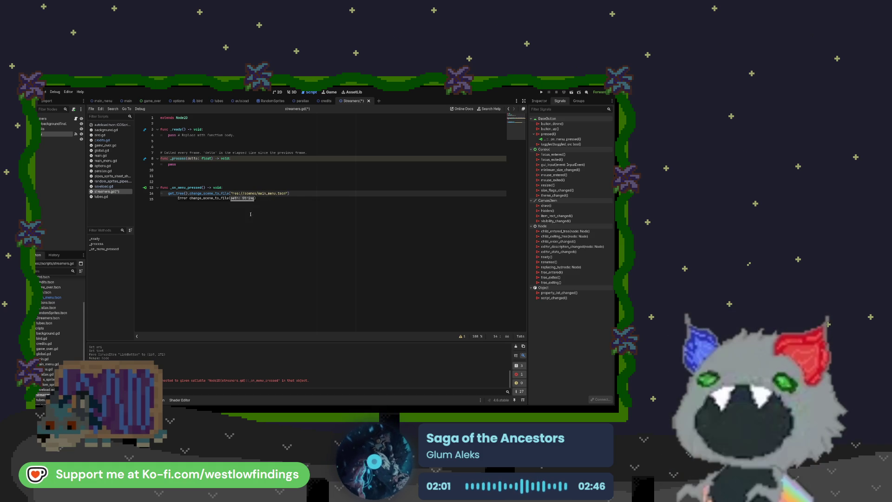
{"action": "left_click", "coordinate": [243, 175]}
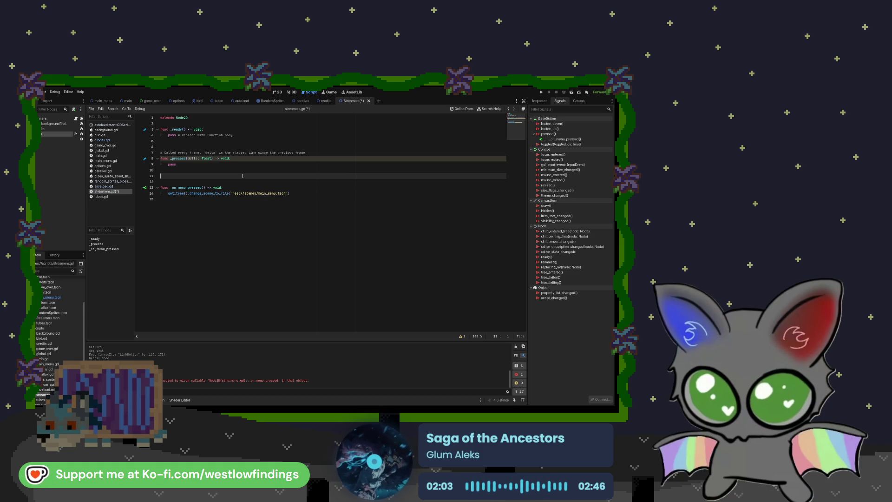
{"action": "key", "text": "BackSpace"}
{"action": "key", "text": "BackSpace"}
{"action": "key", "text": "Down"}
{"action": "key", "text": "Down"}
{"action": "key", "text": "Down"}
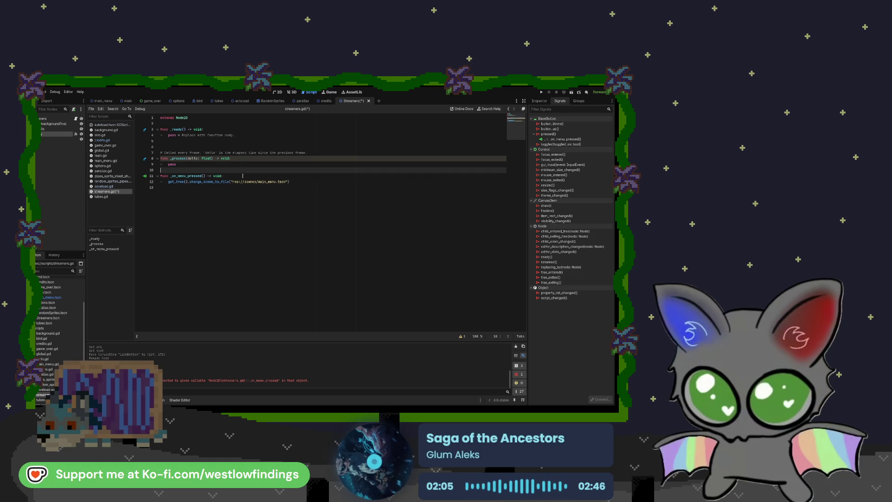
{"action": "key", "text": "Return"}
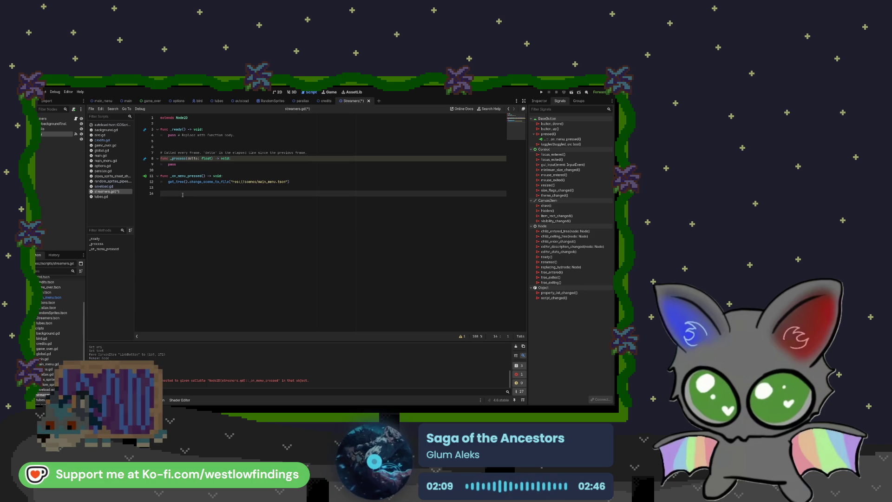
Save the script, test-run the game, then stop it and return to the 2D view
{"action": "left_click", "coordinate": [49, 140]}
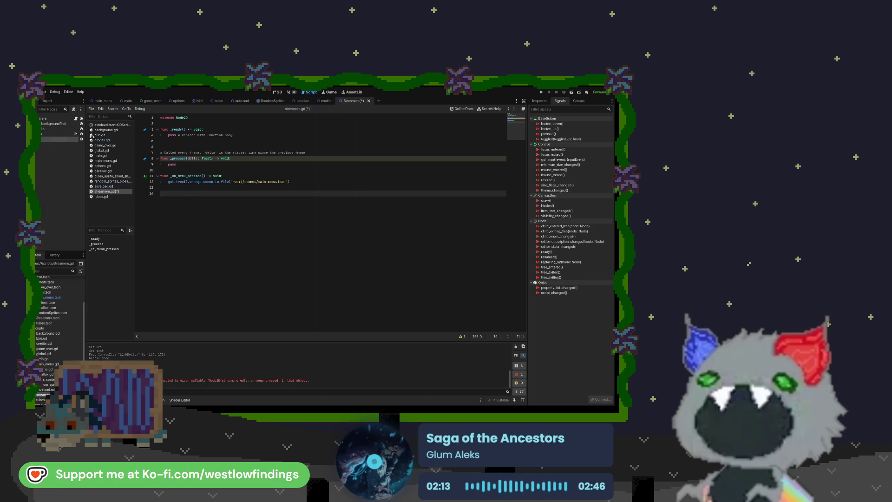
{"action": "left_click", "coordinate": [541, 92]}
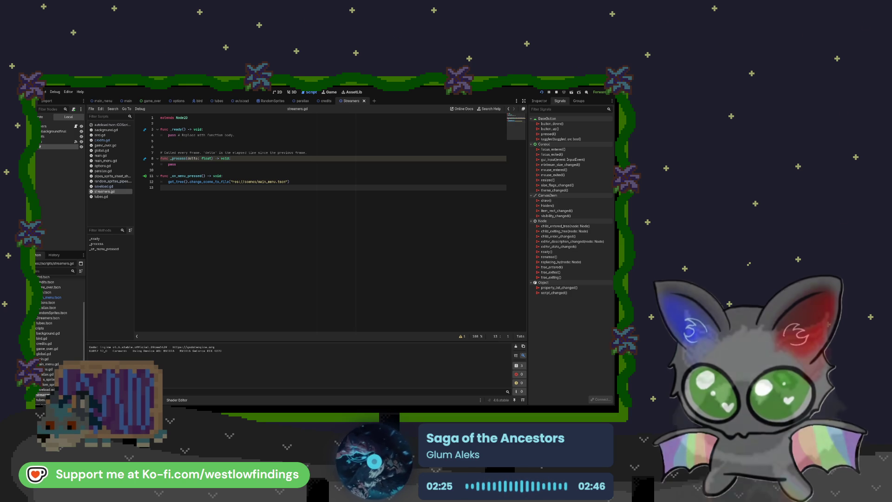
{"action": "key", "text": "F8"}
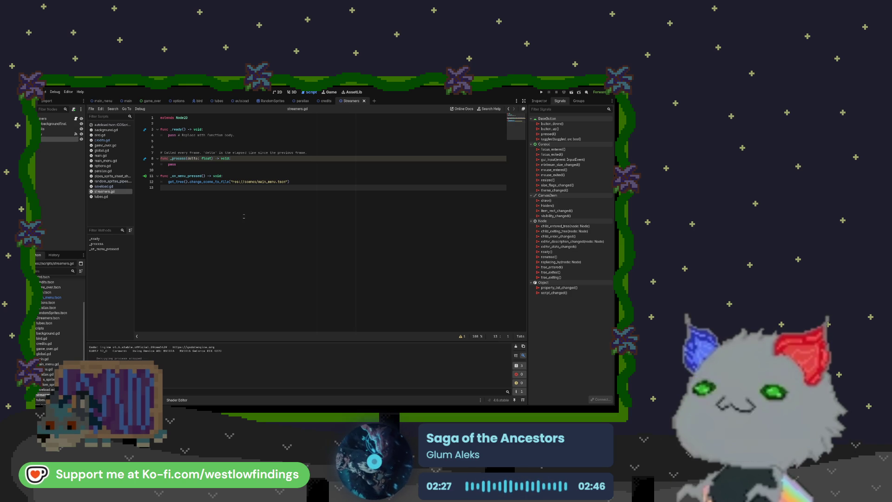
{"action": "left_click", "coordinate": [278, 92]}
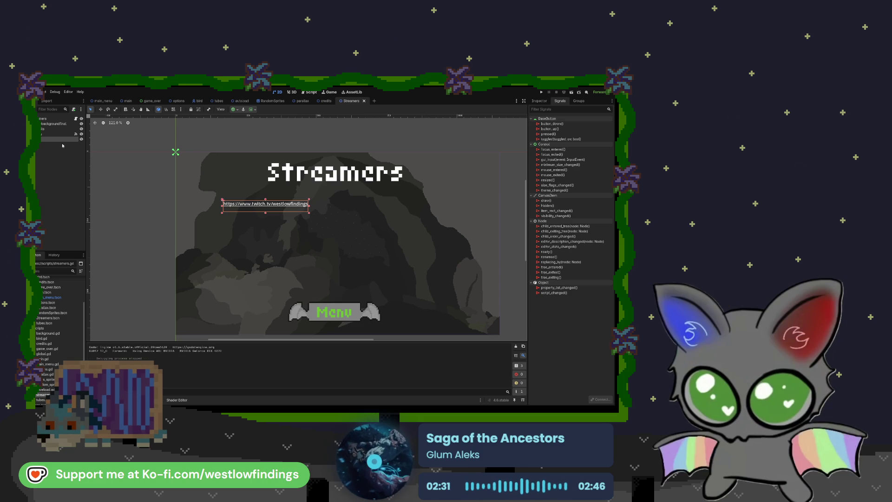
In the credits scene, paste a new button node under the root node
{"action": "left_click", "coordinate": [325, 100]}
{"action": "left_click", "coordinate": [317, 284]}
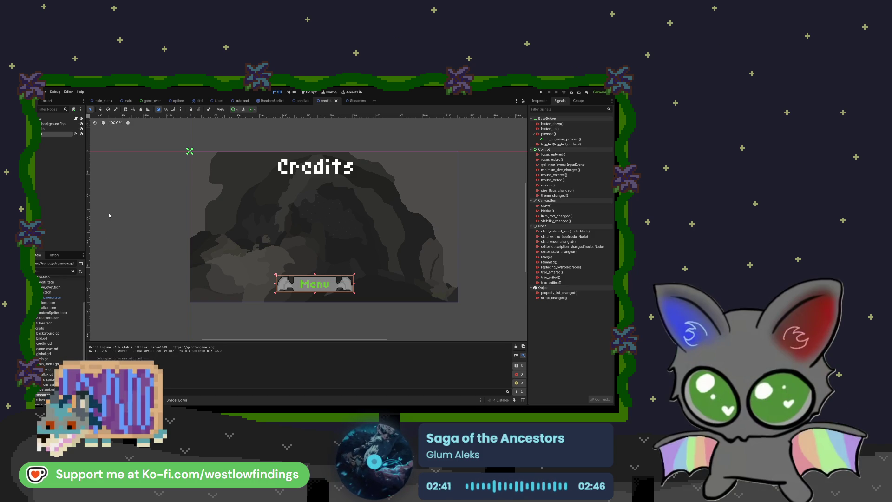
{"action": "left_click", "coordinate": [55, 125]}
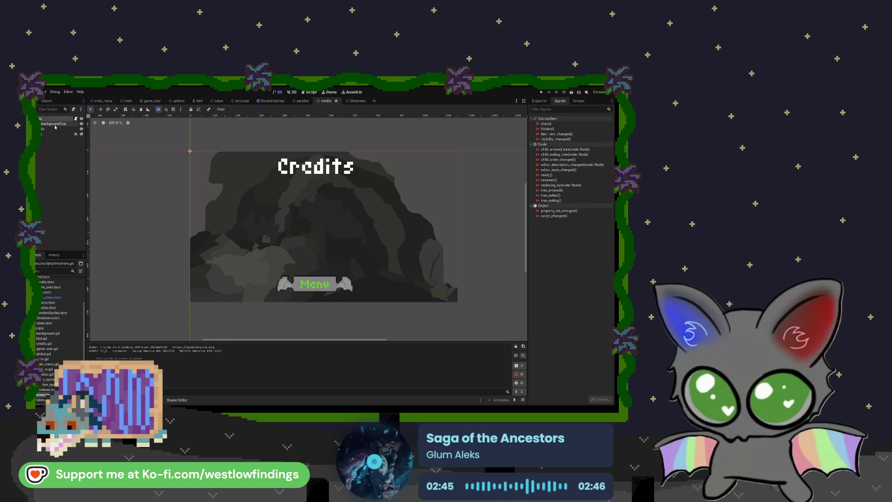
{"action": "key", "text": "ctrl+v"}
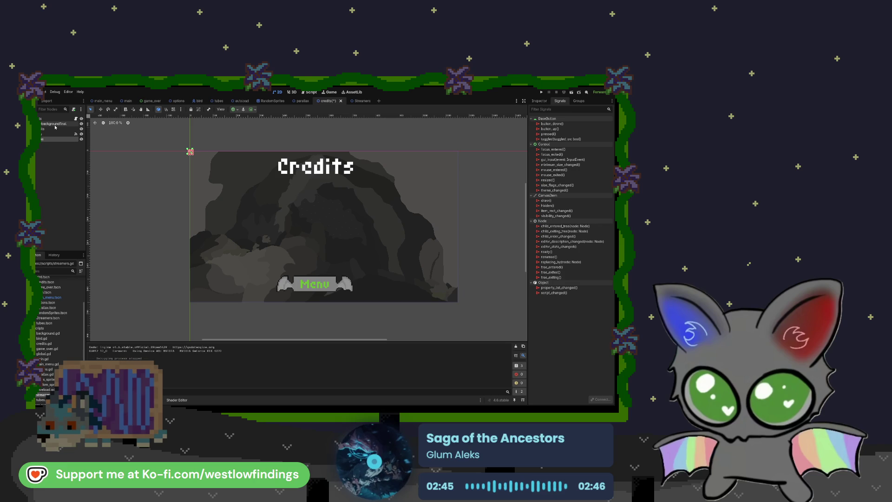
Label the new button 'Streamers' and position it just above the Menu button
{"action": "left_click", "coordinate": [539, 101]}
{"action": "left_click", "coordinate": [547, 158]}
{"action": "type", "text": "Skeamers"}
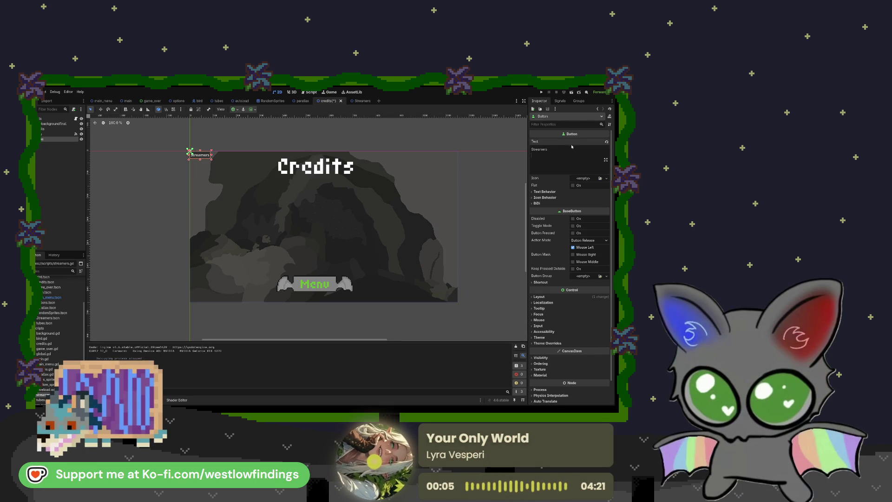
{"action": "left_click_drag", "start_coordinate": [204, 157], "coordinate": [345, 248]}
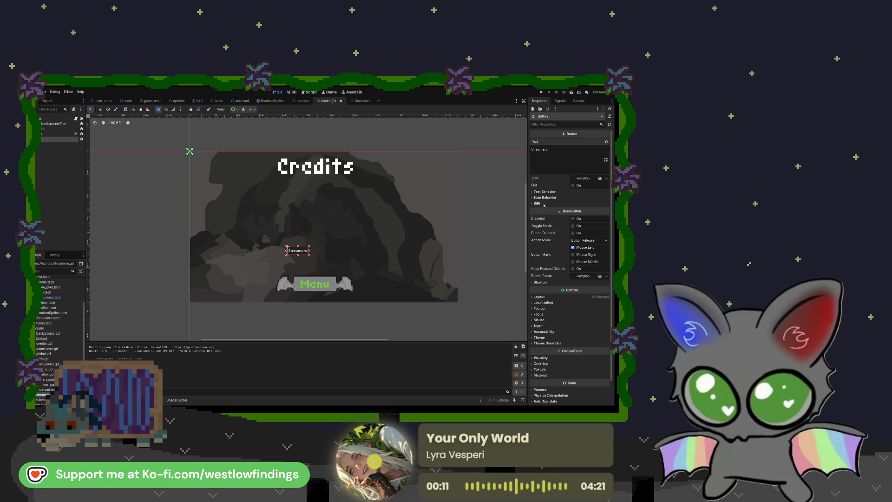
{"action": "left_click_drag", "start_coordinate": [303, 254], "coordinate": [321, 262]}
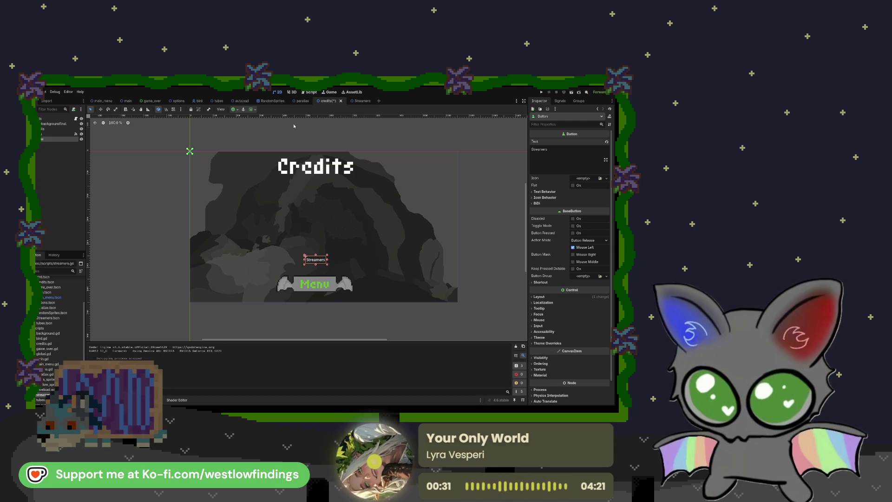
{"action": "left_click", "coordinate": [559, 100]}
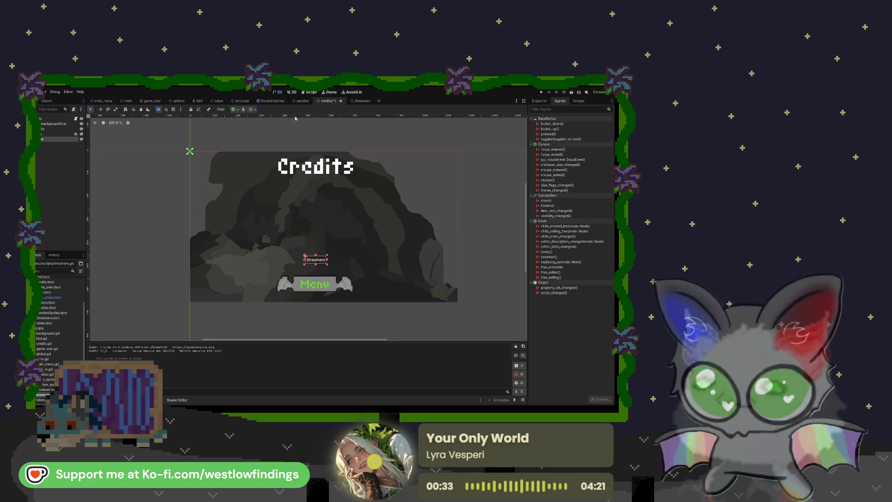
{"action": "left_click", "coordinate": [309, 92]}
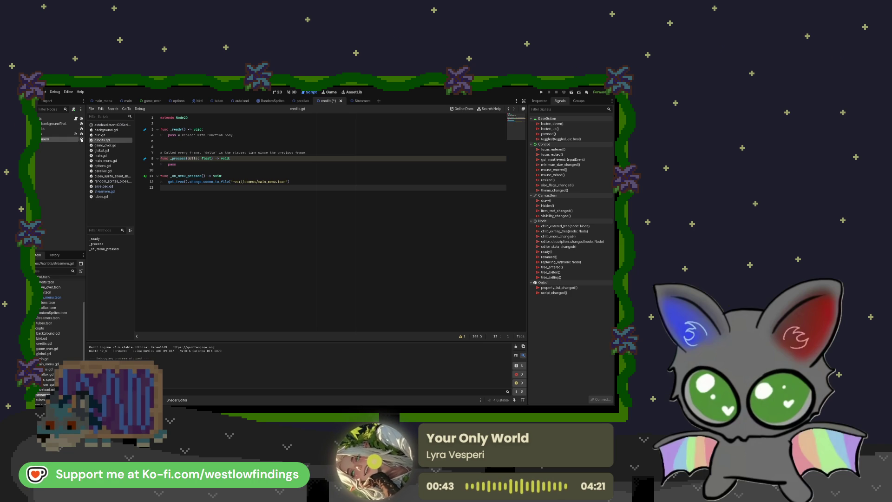
Connect the Streamers button's pressed() signal to credits.gd and add a get_tree().change_scene_to_file call
{"action": "left_click", "coordinate": [543, 133]}
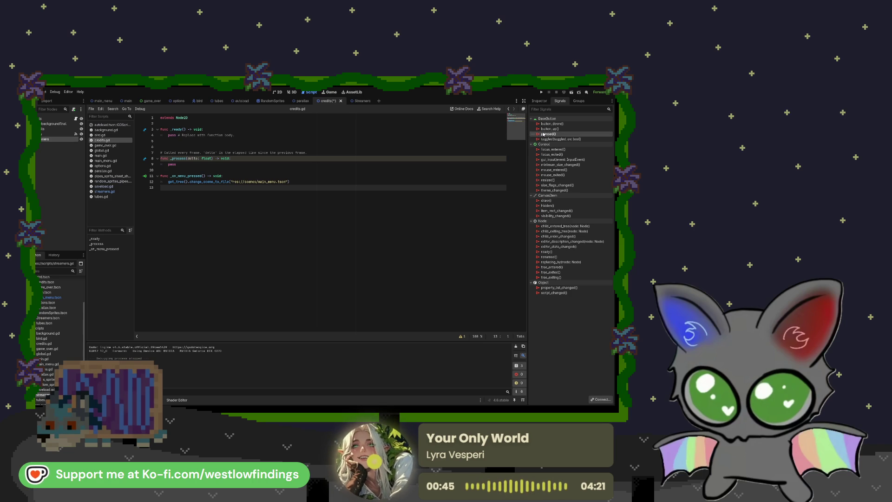
{"action": "mouse_move", "coordinate": [298, 302]}
{"action": "left_mouse_down"}
{"action": "mouse_move", "coordinate": [260, 233]}
{"action": "mouse_move", "coordinate": [224, 199]}
{"action": "mouse_move", "coordinate": [165, 206]}
{"action": "left_mouse_up"}
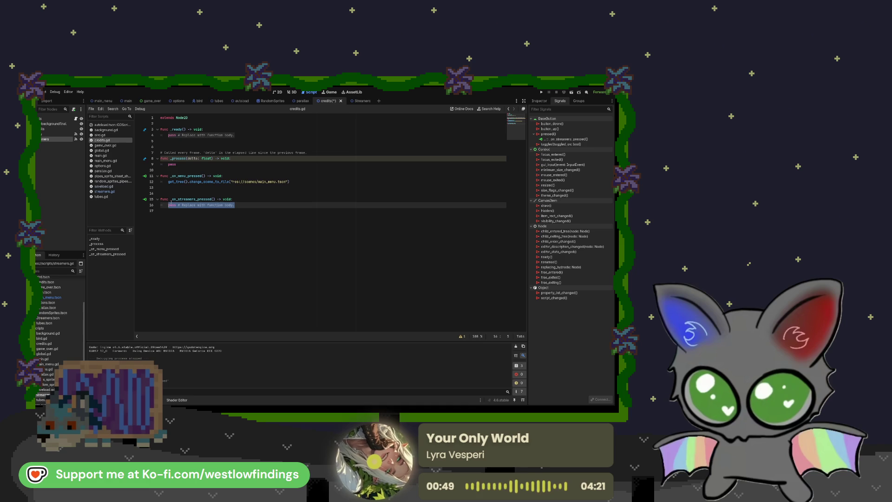
{"action": "type", "text": "func"}
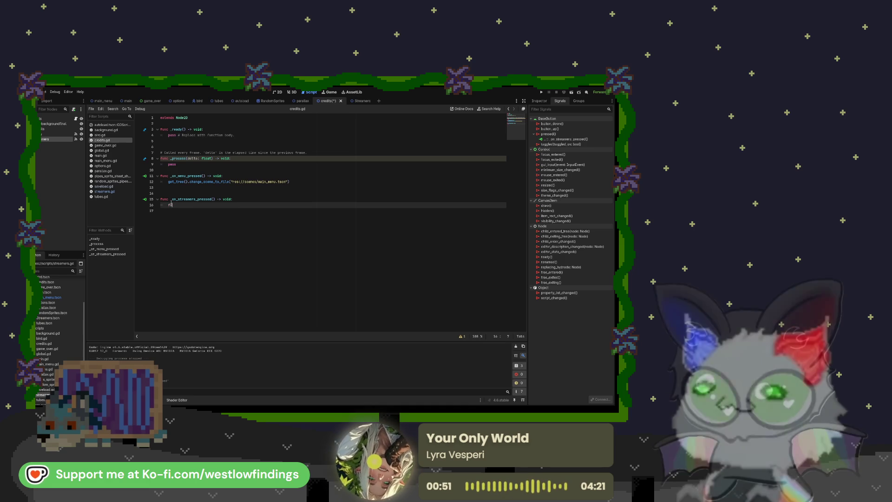
{"action": "key", "text": "BackSpace"}
{"action": "key", "text": "BackSpace"}
{"action": "key", "text": "BackSpace"}
{"action": "type", "text": "get_tree"}
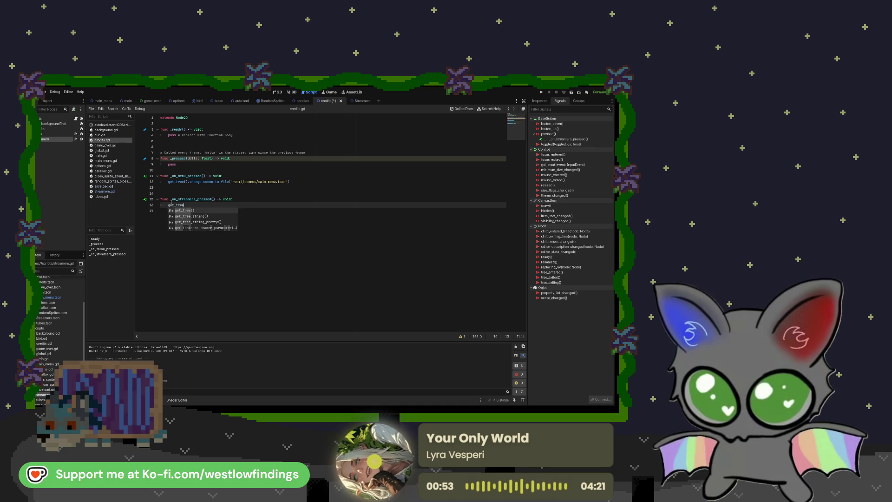
{"action": "key", "text": "Return"}
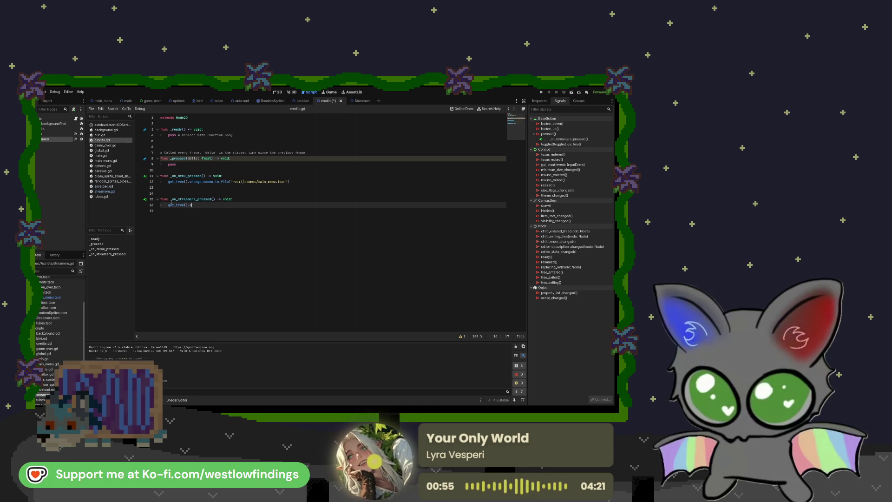
{"action": "type", "text": "hange"}
{"action": "key", "text": "Return"}
{"action": "key", "text": "Return"}
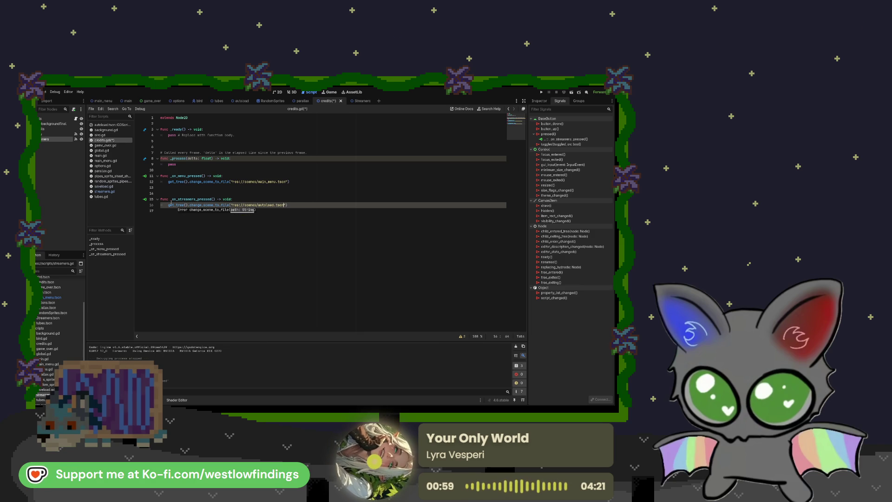
Set the scene path to res://scenes/Streamers.tscn, then save and run the game
{"action": "key", "text": "Left"}
{"action": "key", "text": "BackSpace"}
{"action": "key", "text": "BackSpace"}
{"action": "key", "text": "BackSpace"}
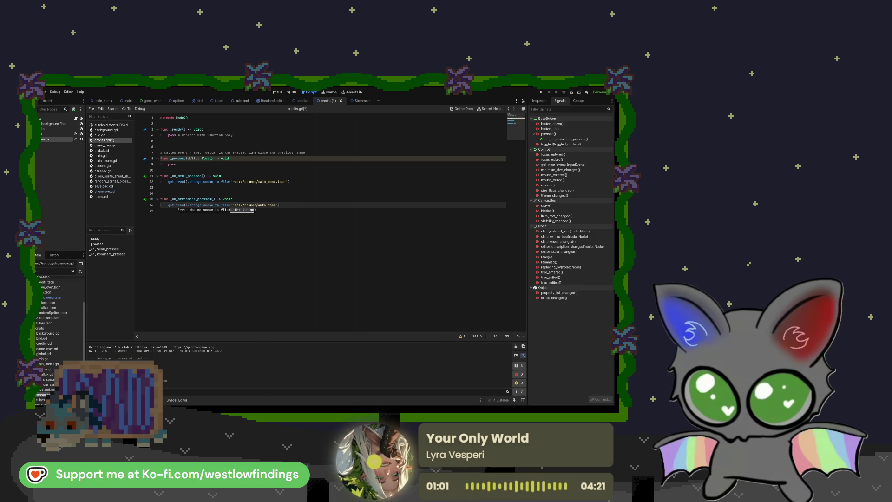
{"action": "key", "text": "BackSpace"}
{"action": "type", "text": "reamers"}
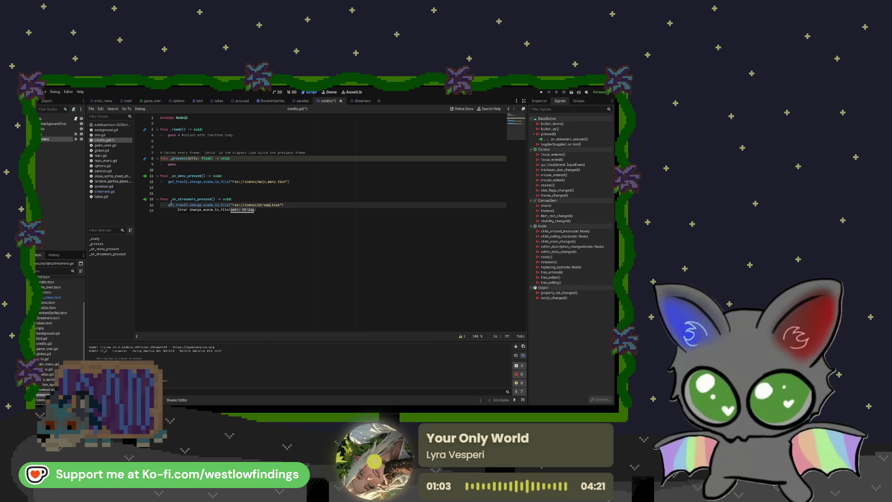
{"action": "key", "text": "Return"}
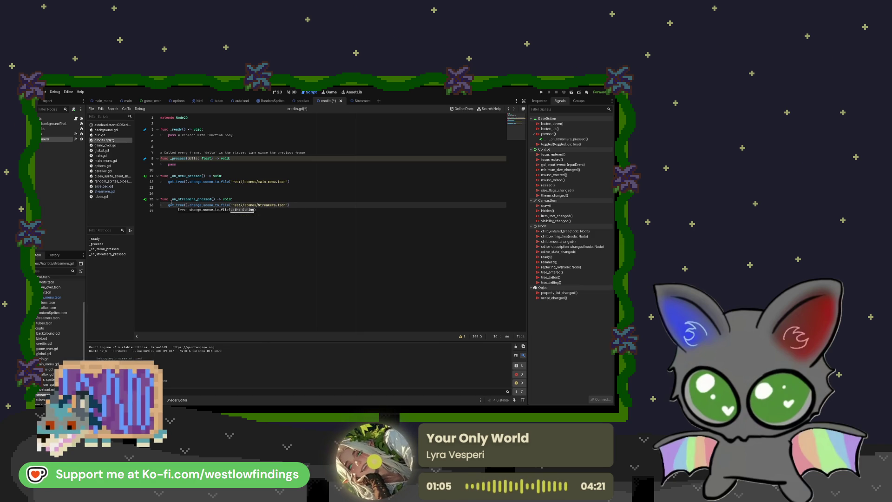
{"action": "key", "text": "End"}
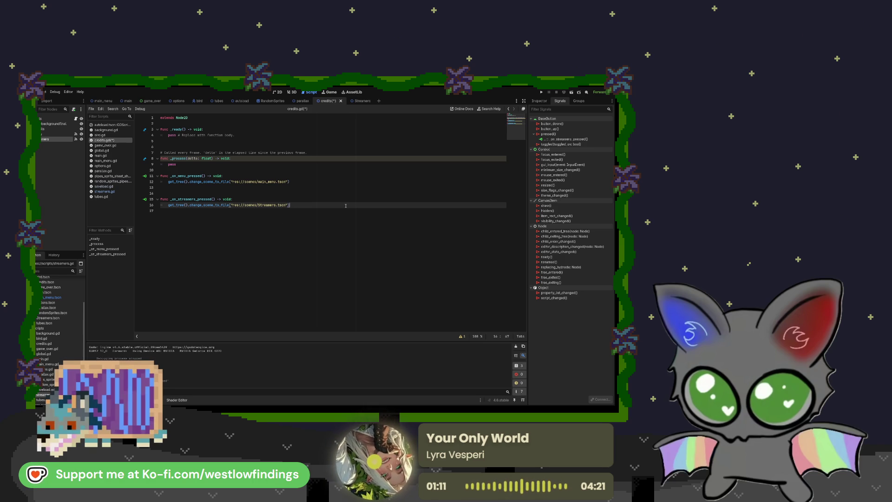
{"action": "left_click", "coordinate": [540, 92]}
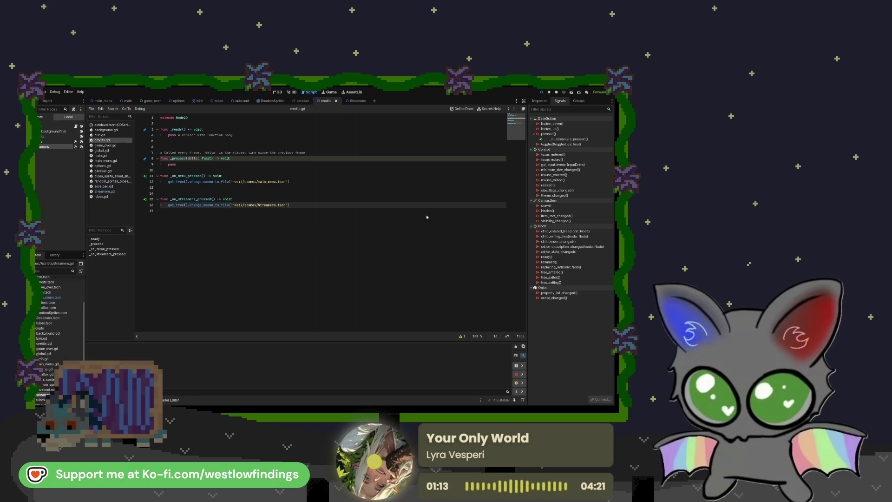
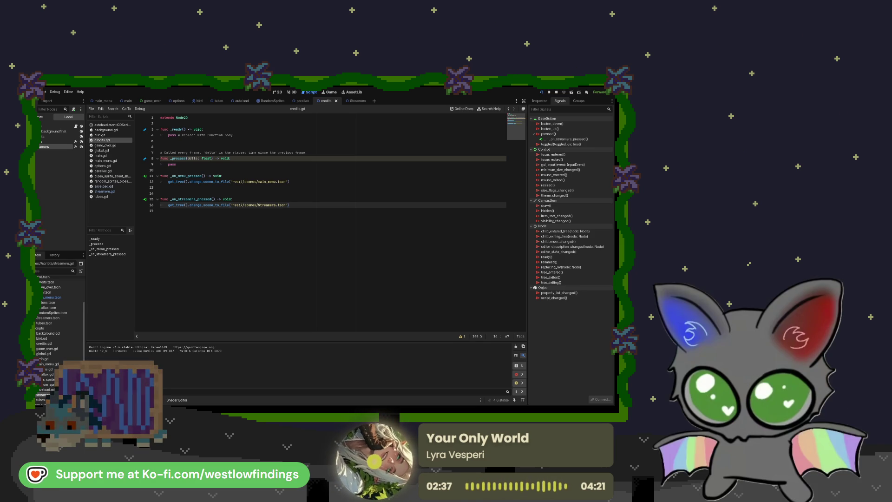
Leave the credits.gd script and bring up the Credits scene in the 2D workspace
{"action": "left_click", "coordinate": [287, 118]}
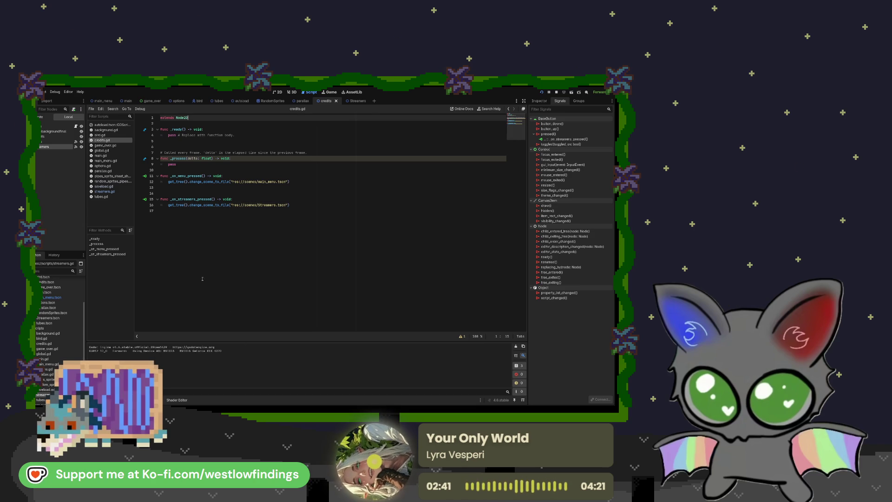
{"action": "left_click", "coordinate": [165, 211]}
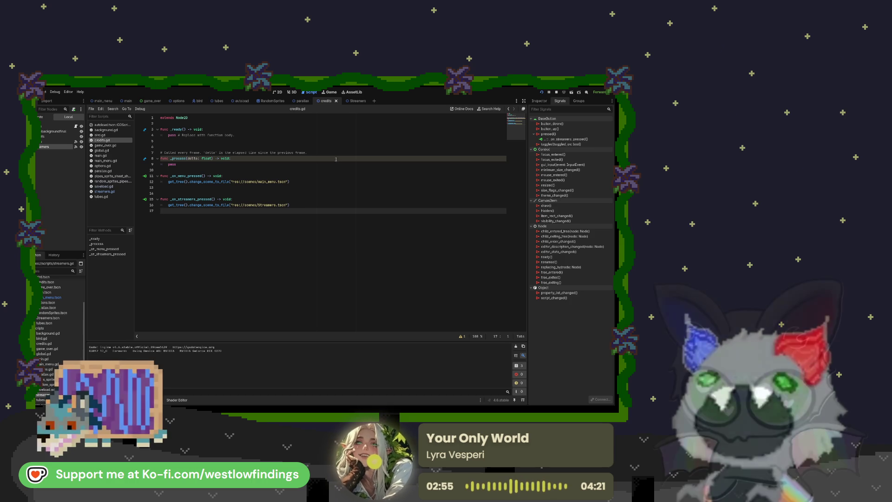
{"action": "left_click", "coordinate": [278, 92]}
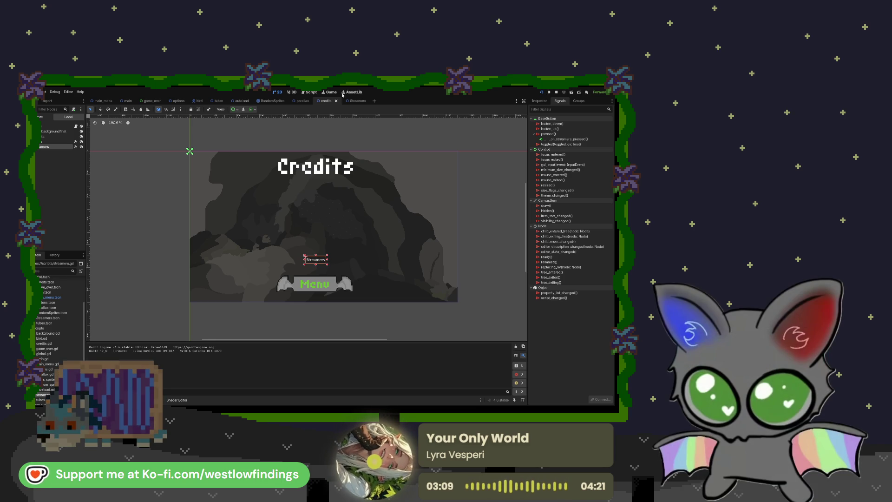
Open Streamers.tscn and delete its twitch.tv link label
{"action": "left_click", "coordinate": [356, 100]}
{"action": "left_click_drag", "start_coordinate": [291, 204], "coordinate": [301, 202]}
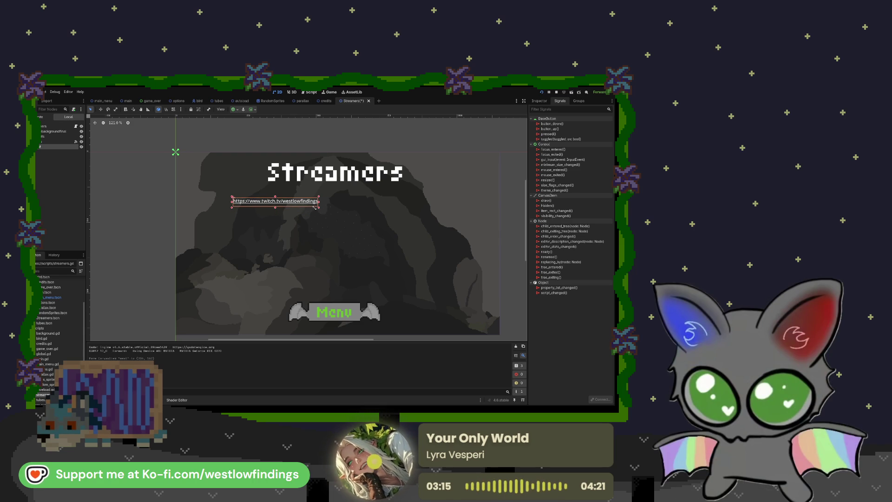
{"action": "left_click_drag", "start_coordinate": [298, 206], "coordinate": [311, 209]}
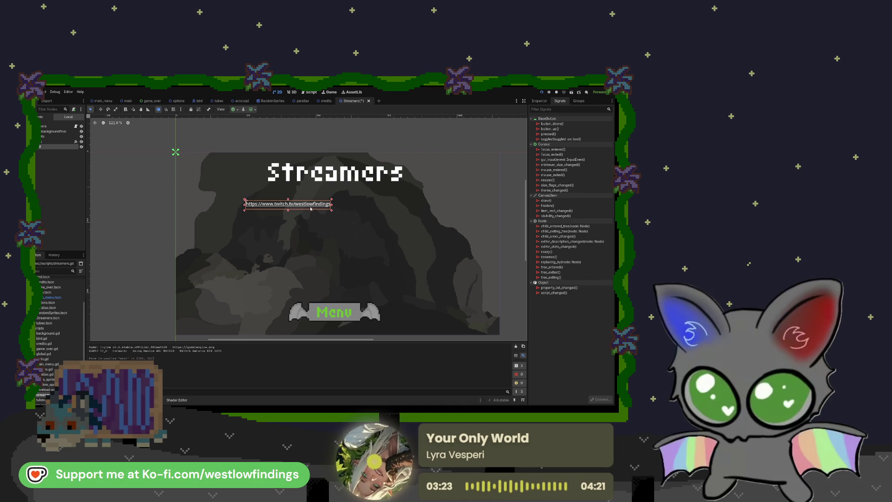
{"action": "key", "text": "Delete"}
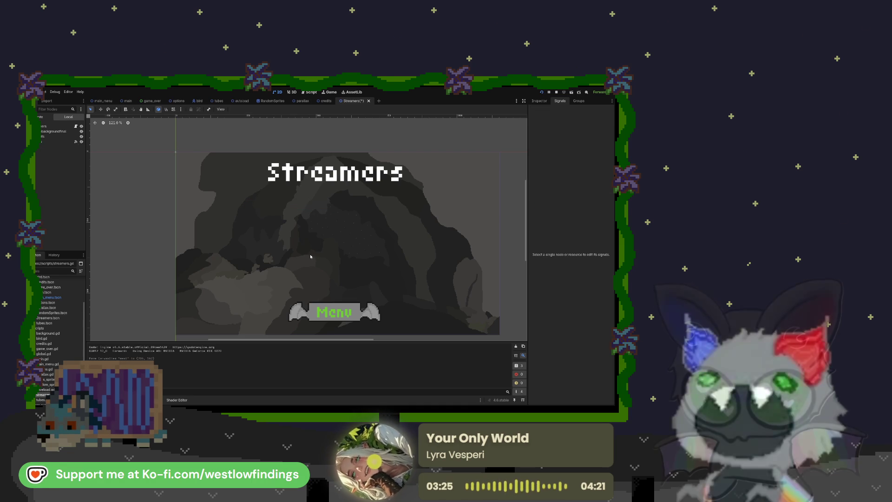
Add a VBoxContainer under the root Streamers node, resized to a small box near the top-left
{"action": "left_click", "coordinate": [60, 126]}
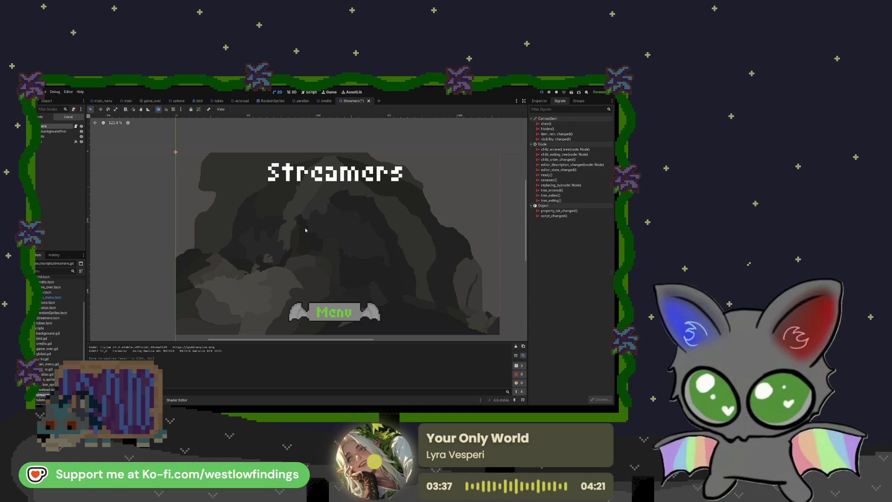
{"action": "key", "text": "ctrl+v"}
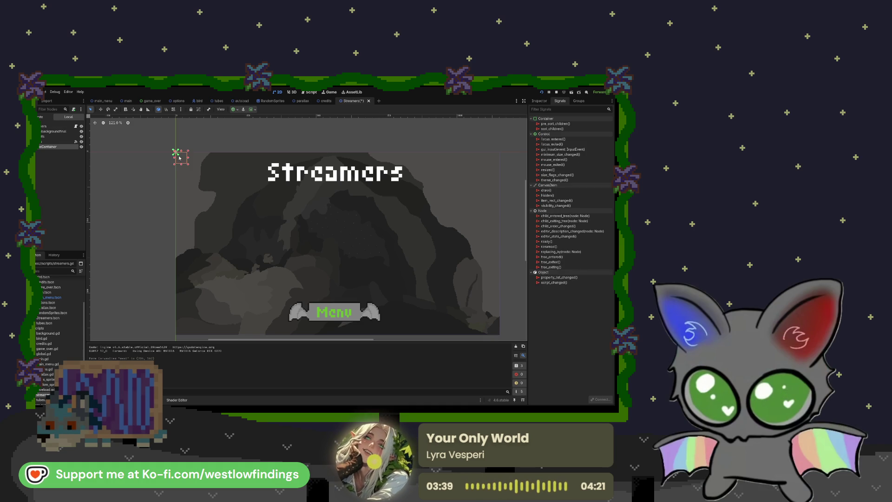
{"action": "left_click_drag", "start_coordinate": [198, 179], "coordinate": [198, 172]}
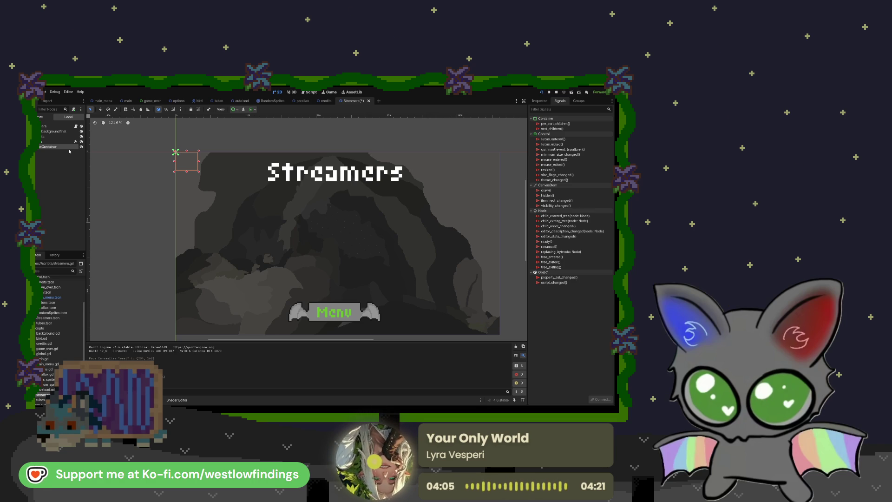
Add and inspect an Area2D node, remove it, then add a Sprite2D inside the VBoxContainer
{"action": "key", "text": "ctrl+v"}
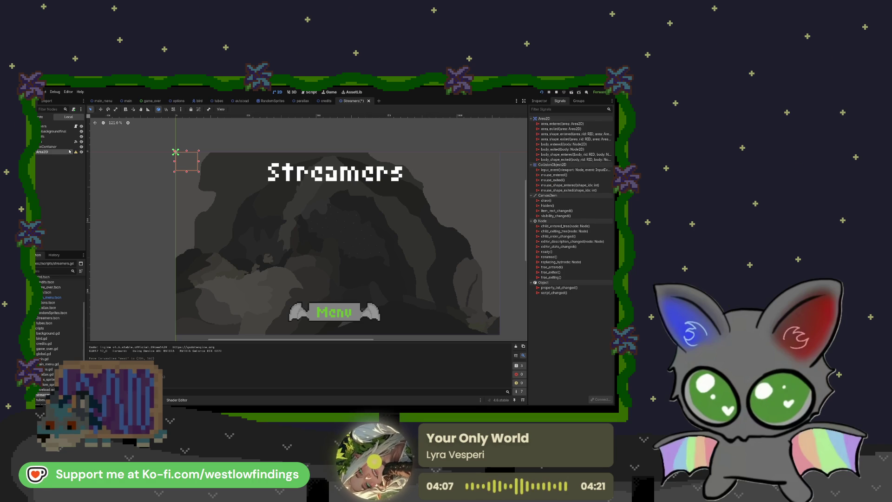
{"action": "left_click", "coordinate": [542, 102]}
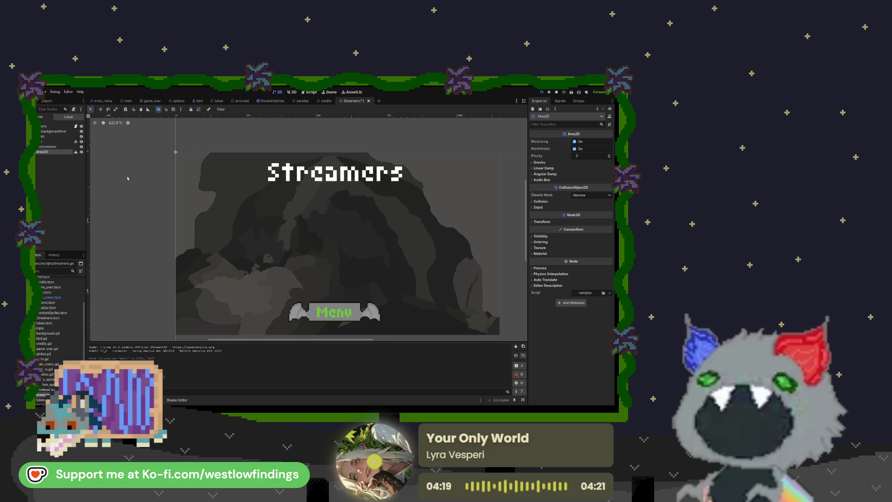
{"action": "key", "text": "ctrl+z"}
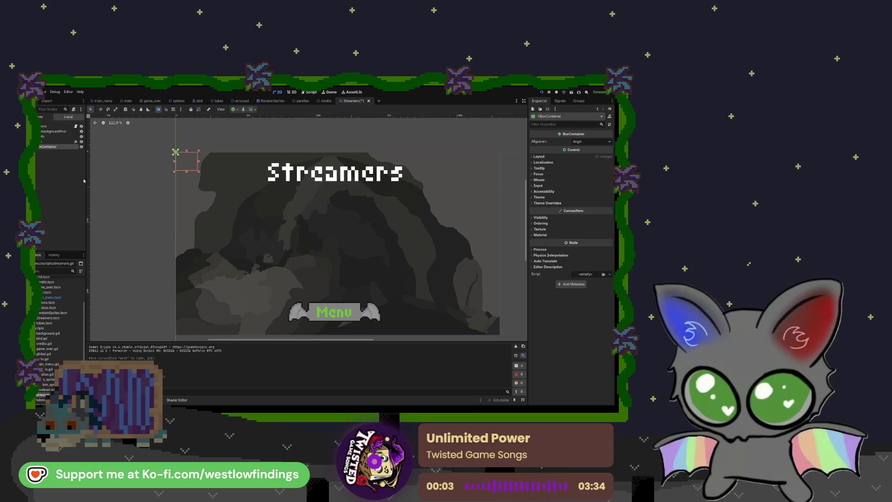
{"action": "key", "text": "ctrl+shift+z"}
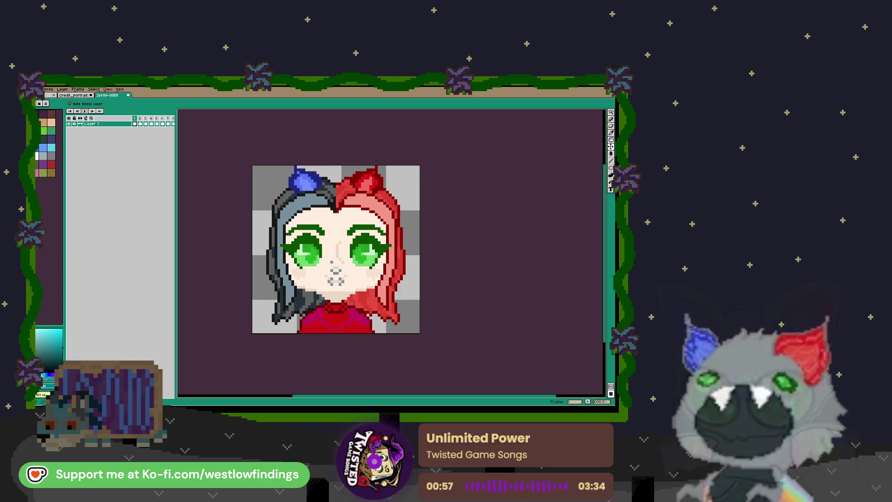
View portrait frames 2–7 (teal, red, blue, white horned, green-pink, orange hair), then the sketch frame
{"action": "left_click", "coordinate": [141, 123]}
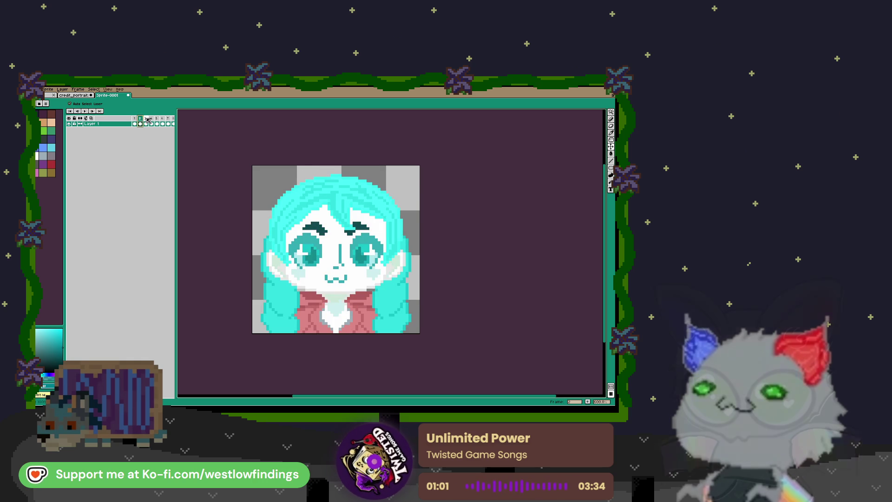
{"action": "left_click", "coordinate": [148, 120]}
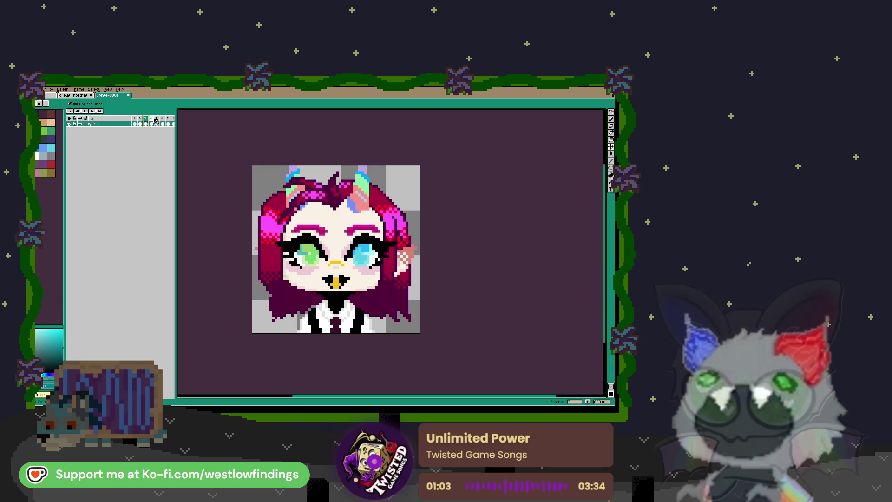
{"action": "left_click", "coordinate": [152, 120]}
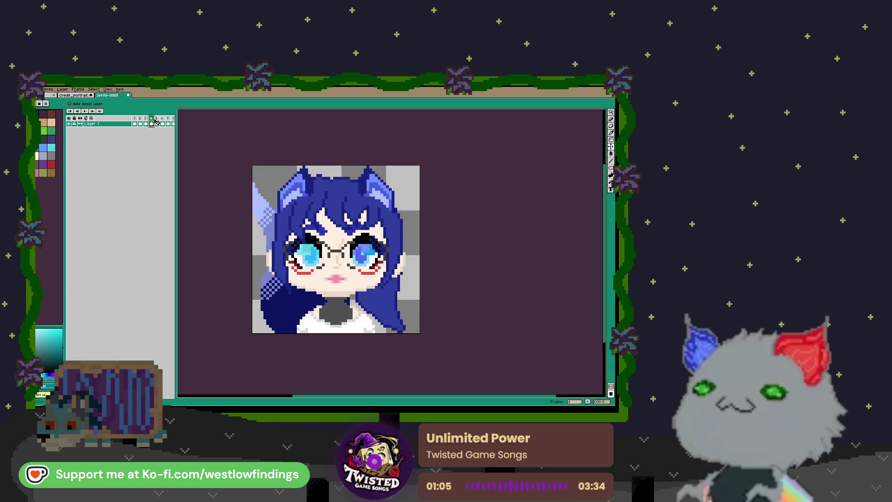
{"action": "left_click", "coordinate": [157, 119]}
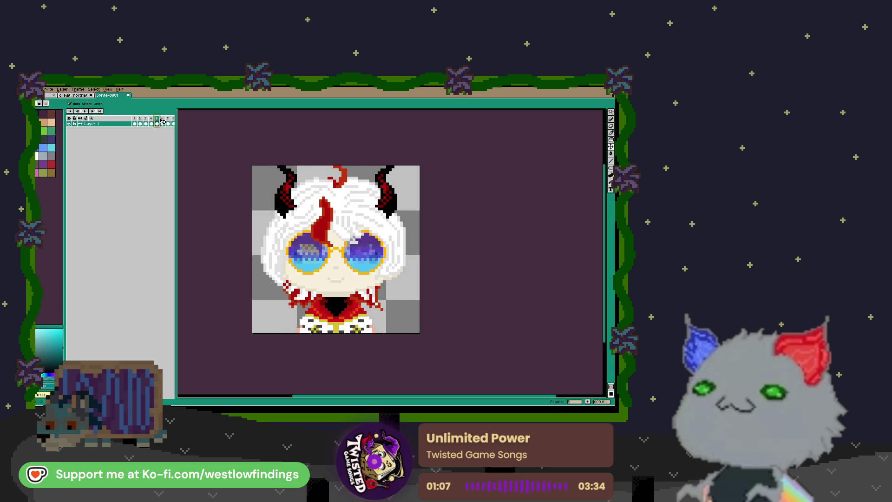
{"action": "left_click", "coordinate": [163, 120]}
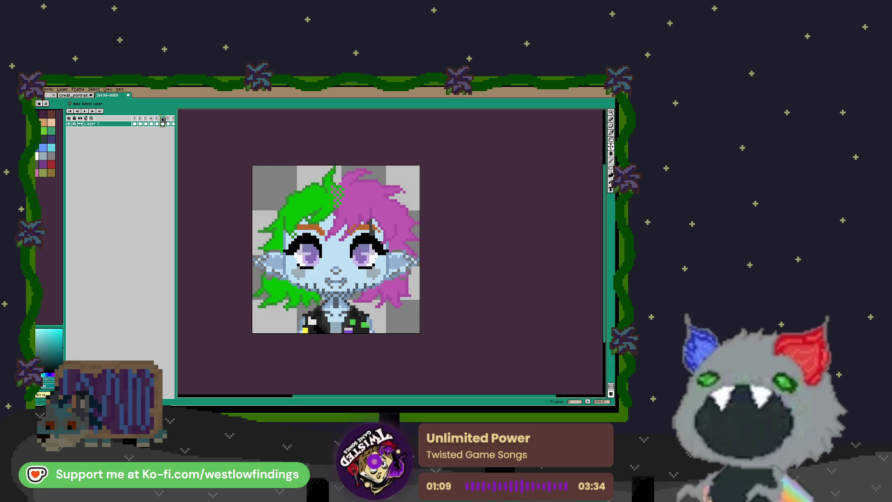
{"action": "left_click", "coordinate": [169, 120]}
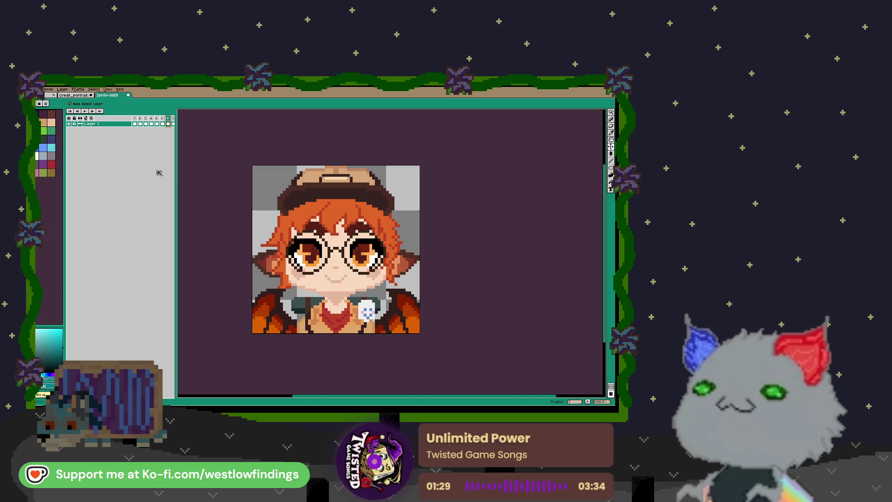
{"action": "left_click", "coordinate": [173, 123]}
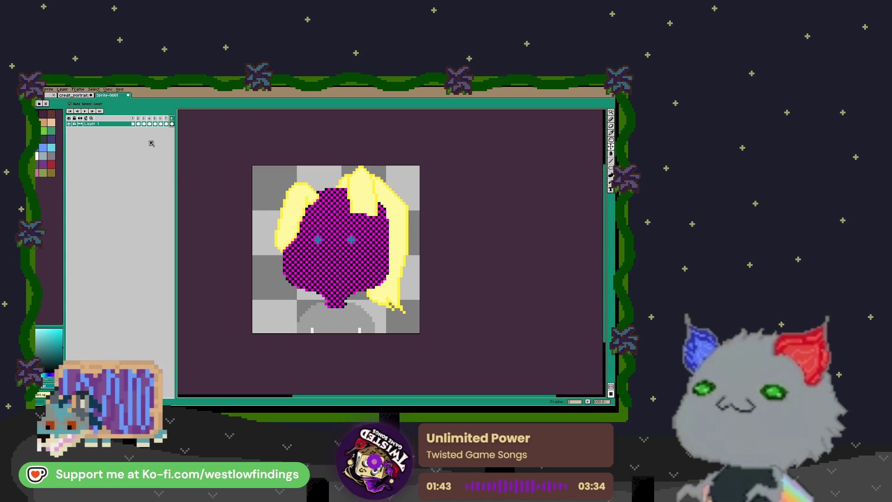
Flip repeatedly between the yellow-magenta sketch frame and the neighbouring portrait frame to compare them
{"action": "left_click", "coordinate": [171, 120]}
{"action": "left_click", "coordinate": [169, 120]}
{"action": "left_click", "coordinate": [171, 119]}
{"action": "left_click", "coordinate": [168, 120]}
{"action": "left_click", "coordinate": [169, 119]}
{"action": "left_click", "coordinate": [171, 119]}
{"action": "left_click", "coordinate": [168, 119]}
{"action": "left_click", "coordinate": [171, 119]}
{"action": "left_click", "coordinate": [168, 119]}
{"action": "left_click", "coordinate": [171, 120]}
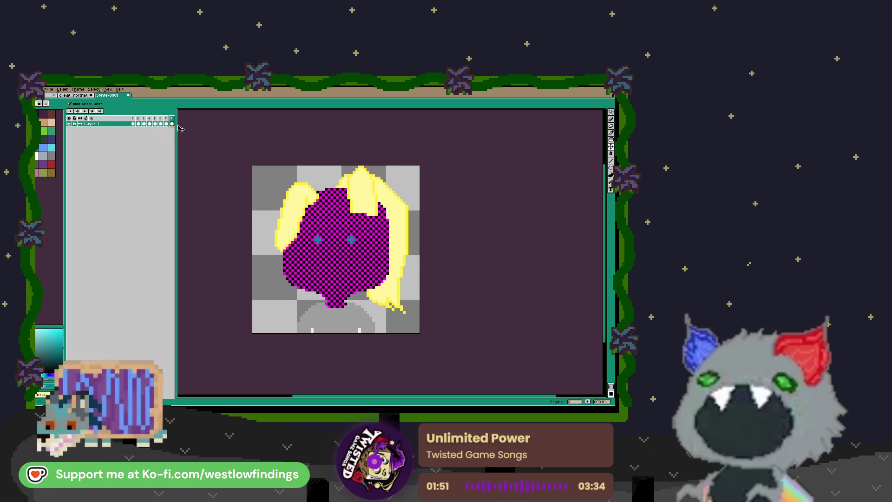
Widen the timeline panel and keep stepping between the sketch frame and finished portraits
{"action": "left_click_drag", "start_coordinate": [176, 127], "coordinate": [187, 128]}
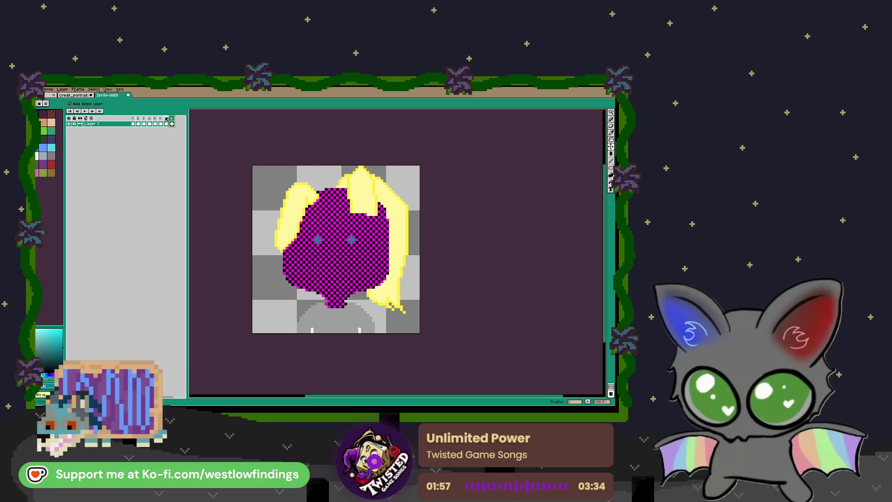
{"action": "key", "text": "Left"}
{"action": "key", "text": "Right"}
{"action": "key", "text": "Left"}
{"action": "key", "text": "Right"}
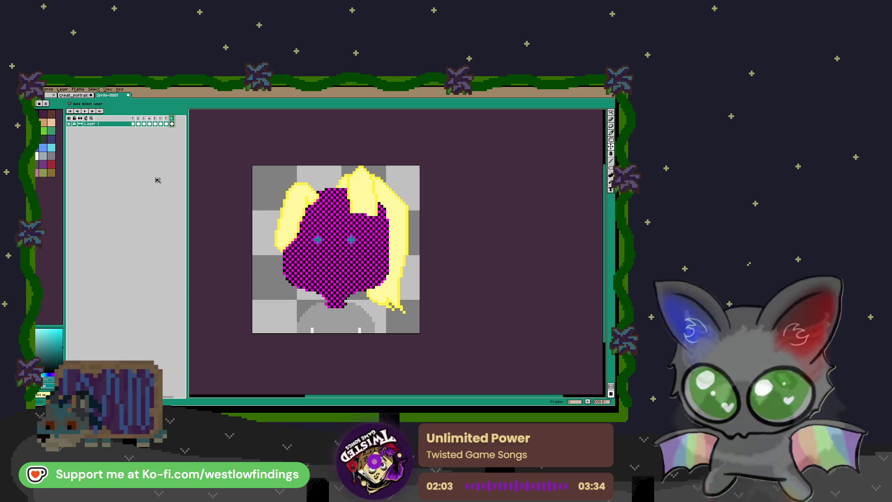
{"action": "left_click", "coordinate": [155, 121]}
{"action": "left_click", "coordinate": [161, 121]}
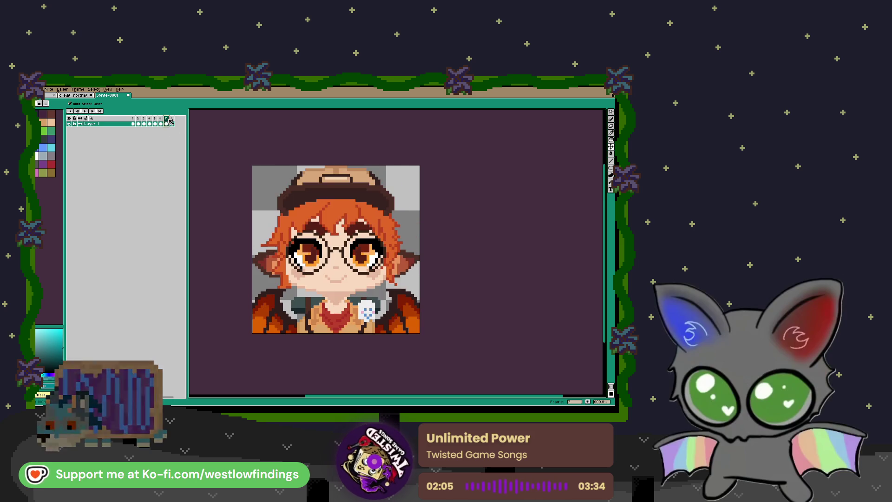
{"action": "key", "text": "Right"}
{"action": "key", "text": "Right"}
Play the streamer portraits as a timeline animation, then Alt+Tab back to the Godot editor
{"action": "left_click", "coordinate": [85, 111]}
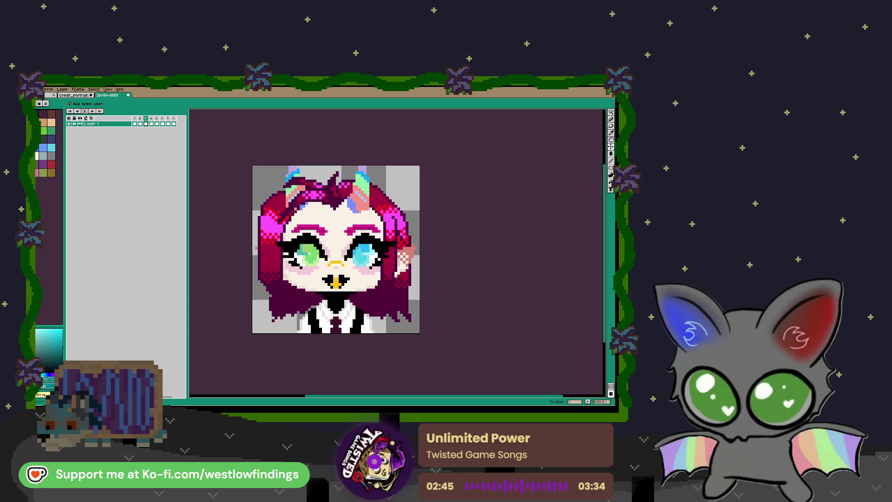
{"action": "key", "text": "alt+Tab"}
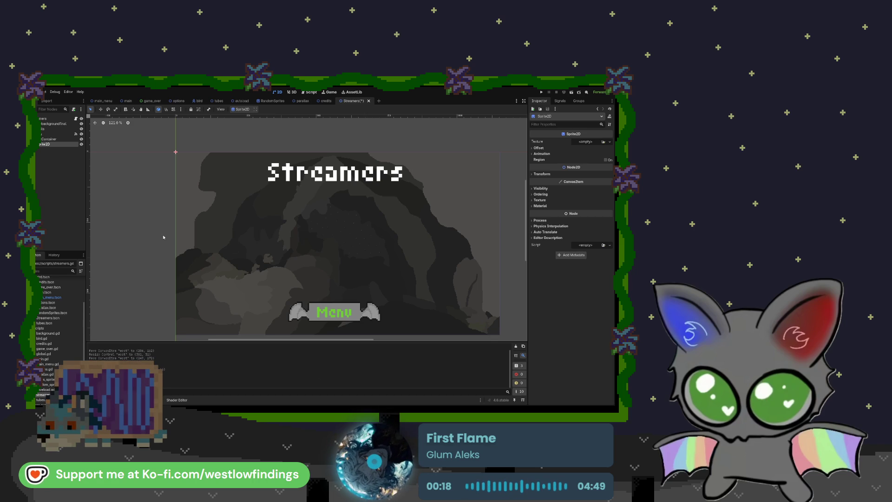
Move the credits folder into the assets folder in the FileSystem dock
{"action": "scroll", "coordinate": [57, 330], "scroll_direction": "up", "scroll_amount": 3}
{"action": "scroll", "coordinate": [57, 330], "scroll_direction": "down", "scroll_amount": 5}
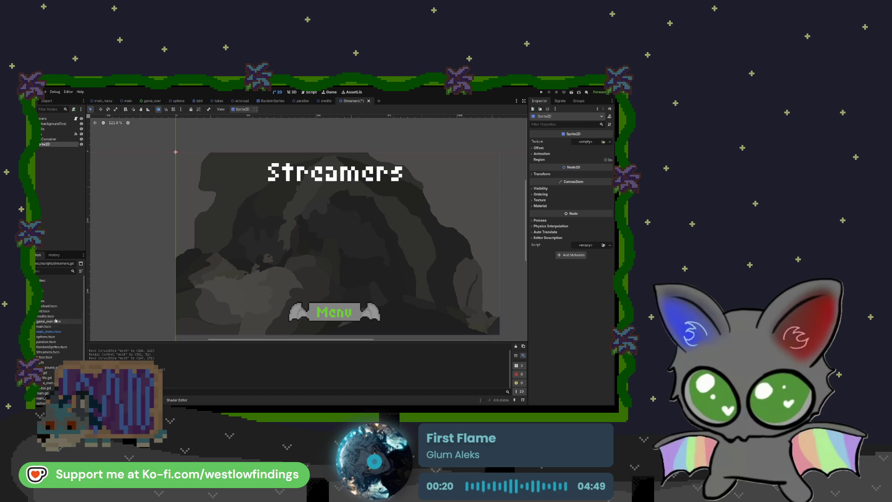
{"action": "left_click", "coordinate": [59, 291]}
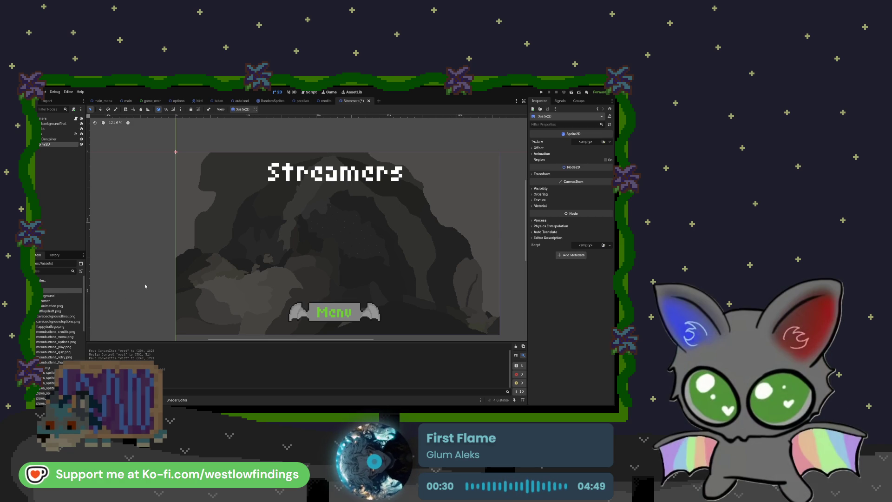
{"action": "left_click", "coordinate": [47, 303]}
{"action": "left_click_drag", "start_coordinate": [47, 304], "coordinate": [47, 294]}
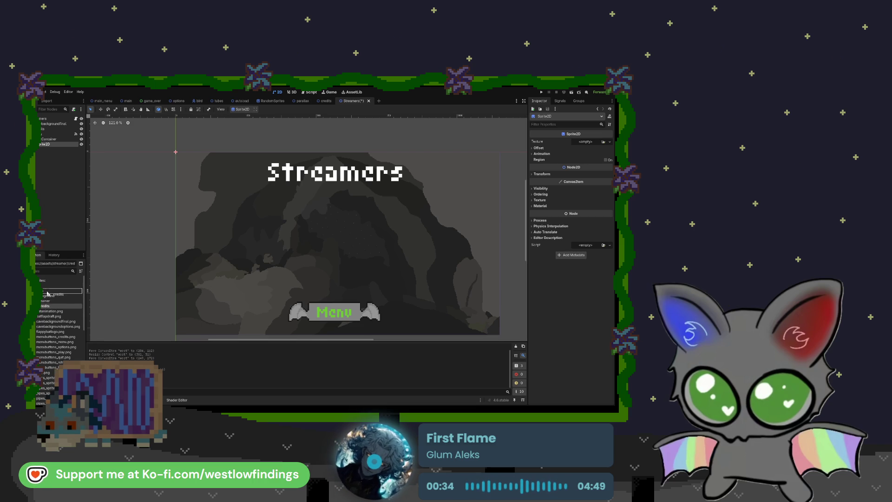
{"action": "left_click_drag", "start_coordinate": [304, 254], "coordinate": [46, 291]}
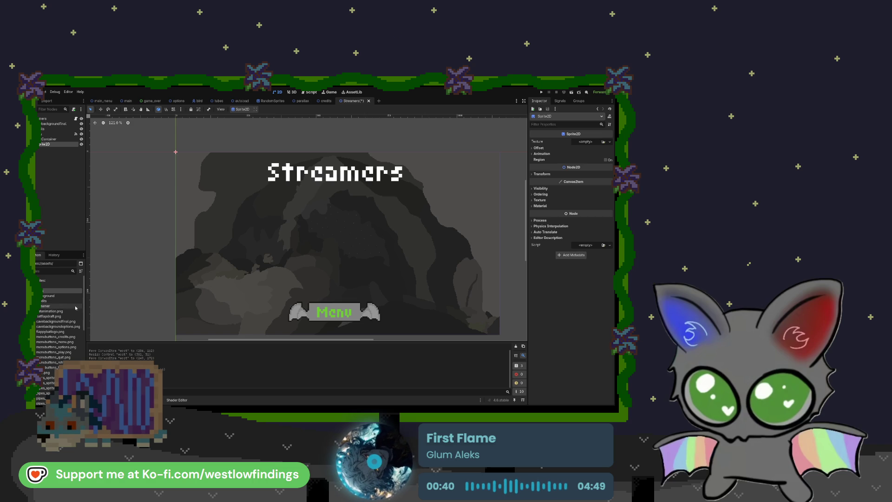
Assign the streamer credits icons PNG as the Sprite2D's Texture
{"action": "scroll", "coordinate": [75, 337], "scroll_direction": "down", "scroll_amount": 5}
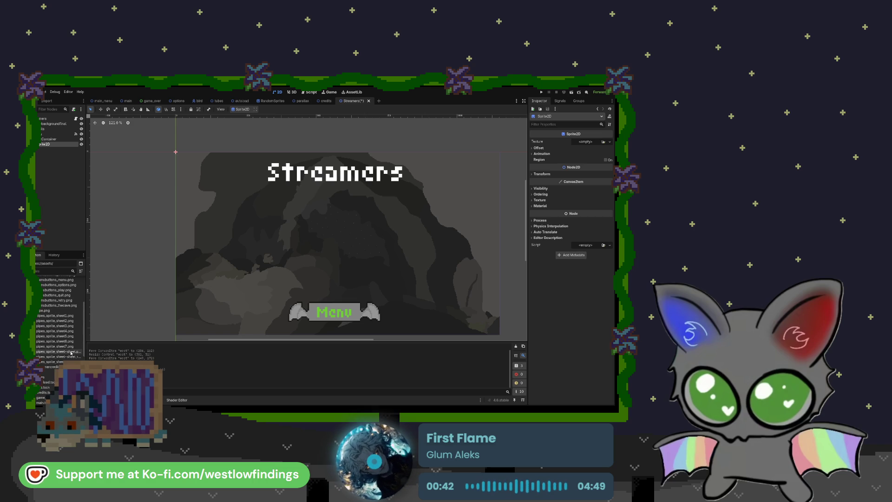
{"action": "mouse_move", "coordinate": [52, 367]}
{"action": "left_mouse_down"}
{"action": "mouse_move", "coordinate": [55, 279]}
{"action": "mouse_move", "coordinate": [55, 299]}
{"action": "left_mouse_up"}
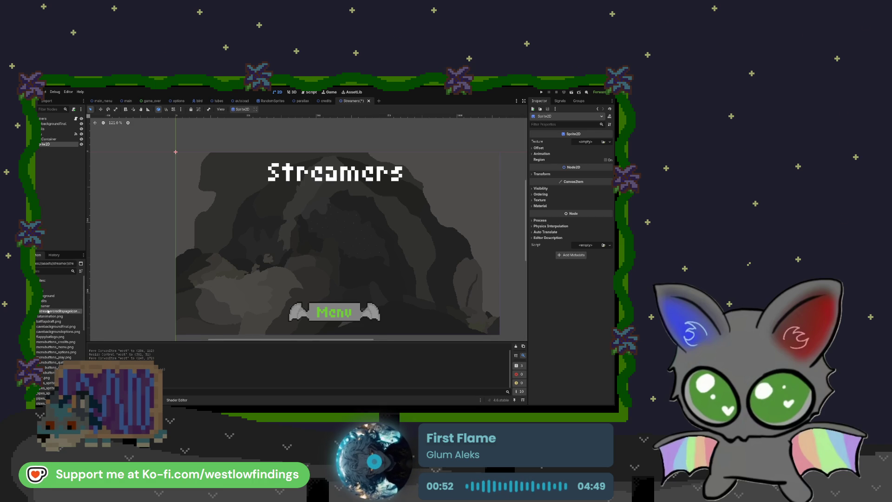
{"action": "mouse_move", "coordinate": [51, 312]}
{"action": "left_mouse_down"}
{"action": "mouse_move", "coordinate": [451, 242]}
{"action": "mouse_move", "coordinate": [557, 195]}
{"action": "mouse_move", "coordinate": [583, 143]}
{"action": "left_mouse_up"}
Enable Region on the Sprite2D and set its Rect width and height to 60
{"action": "left_click", "coordinate": [606, 168]}
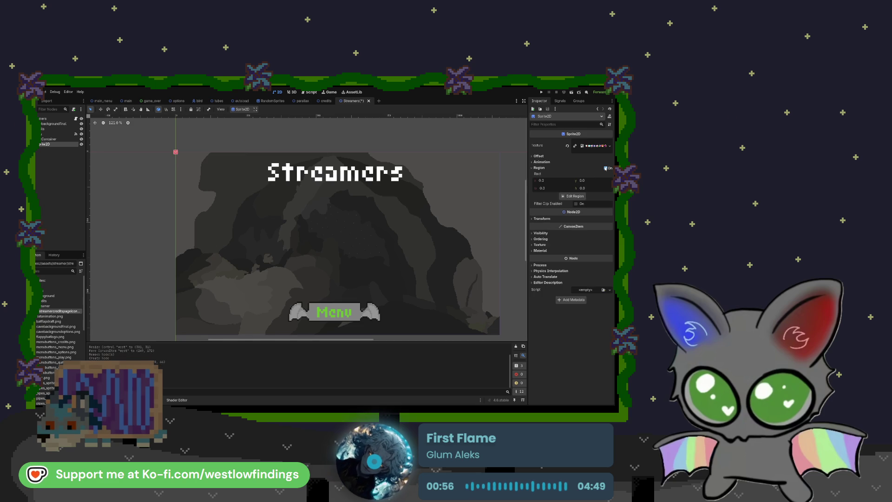
{"action": "left_click", "coordinate": [547, 188]}
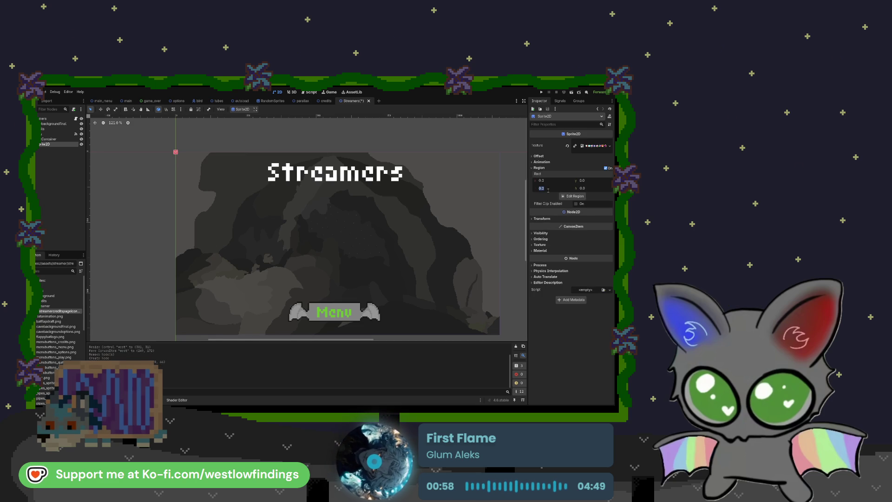
{"action": "type", "text": "60"}
{"action": "key", "text": "Tab"}
{"action": "type", "text": "60"}
{"action": "key", "text": "Return"}
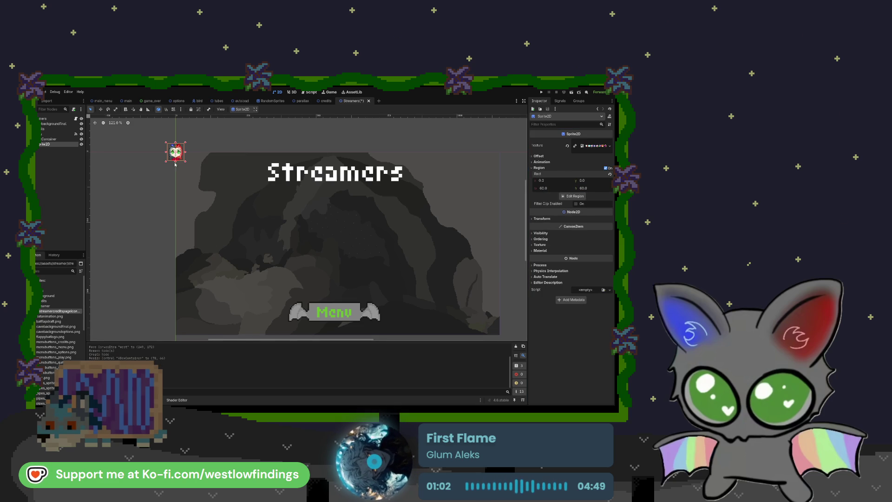
{"action": "mouse_move", "coordinate": [185, 163]}
{"action": "left_mouse_down"}
{"action": "mouse_move", "coordinate": [209, 183]}
{"action": "mouse_move", "coordinate": [194, 171]}
{"action": "mouse_move", "coordinate": [205, 206]}
{"action": "left_mouse_up"}
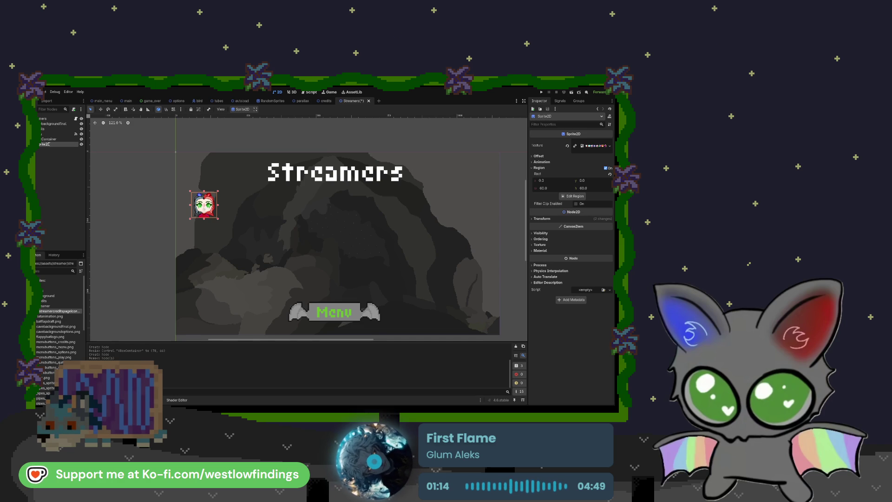
Rename the portrait sprite node West and duplicate it with Ctrl+D
{"action": "key", "text": "ctrl+z"}
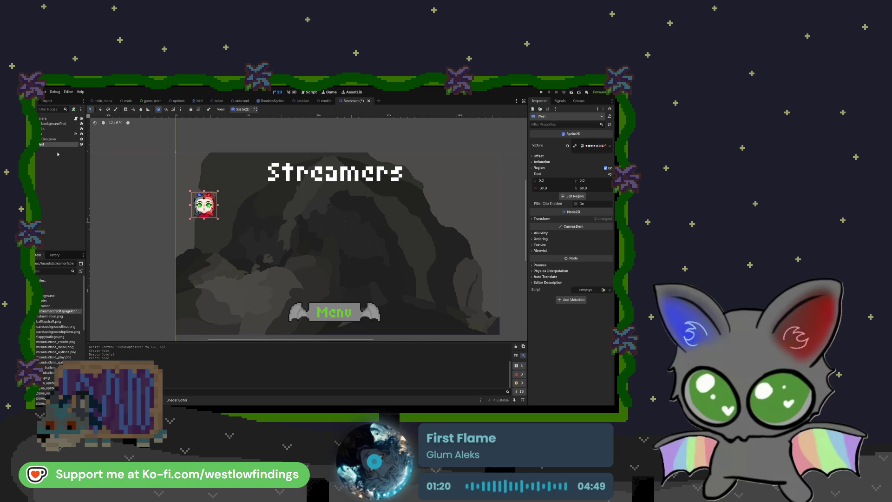
{"action": "key", "text": "ctrl+d"}
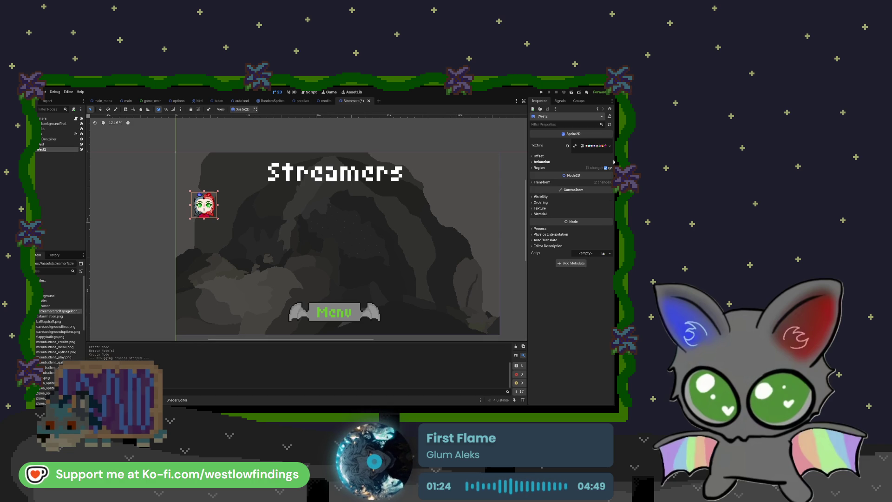
Set the copy's Region Rect x to 60, move it beneath West, and name it Shrimp
{"action": "left_click", "coordinate": [539, 168]}
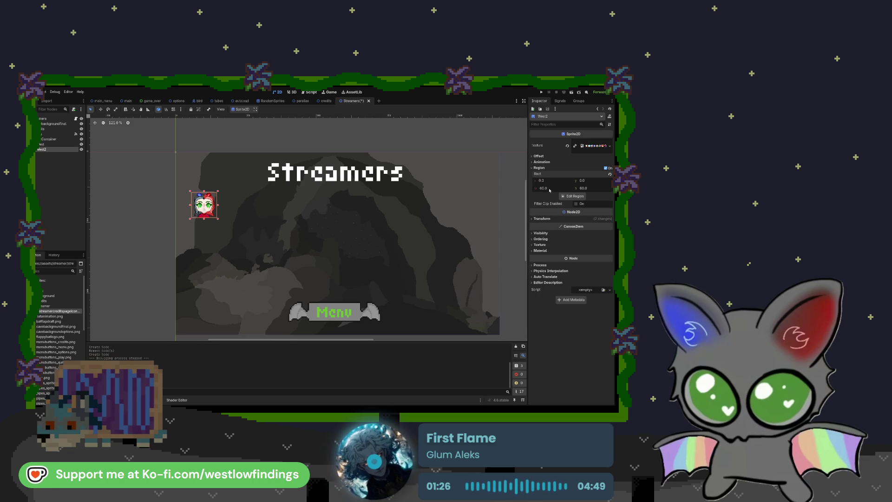
{"action": "left_click", "coordinate": [546, 180]}
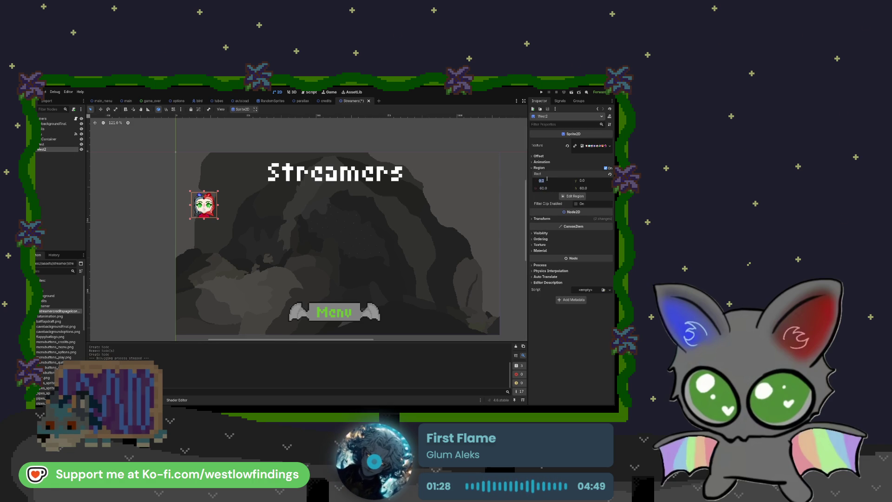
{"action": "type", "text": "120"}
{"action": "key", "text": "Return"}
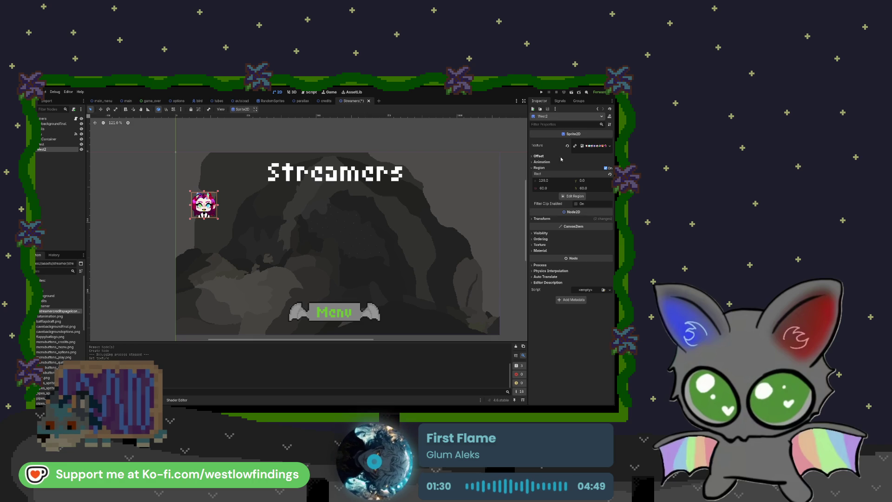
{"action": "left_click_drag", "start_coordinate": [552, 182], "coordinate": [569, 184]}
{"action": "left_click", "coordinate": [550, 181]}
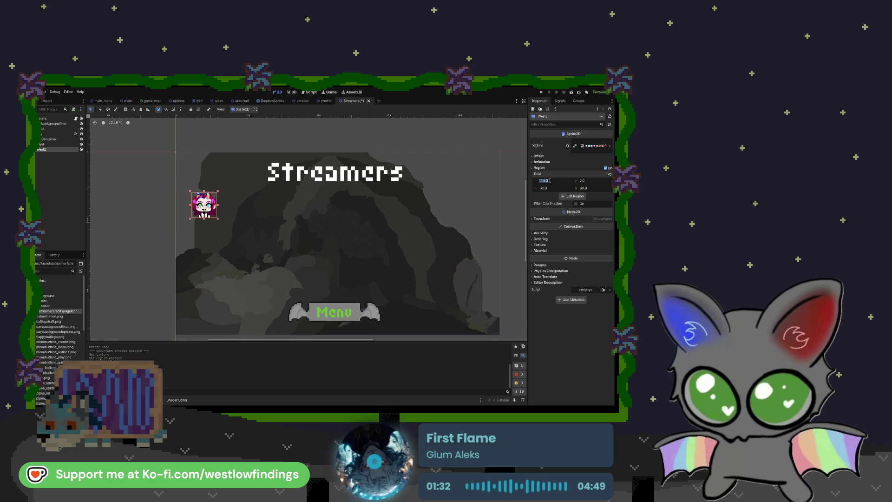
{"action": "type", "text": "60"}
{"action": "key", "text": "Return"}
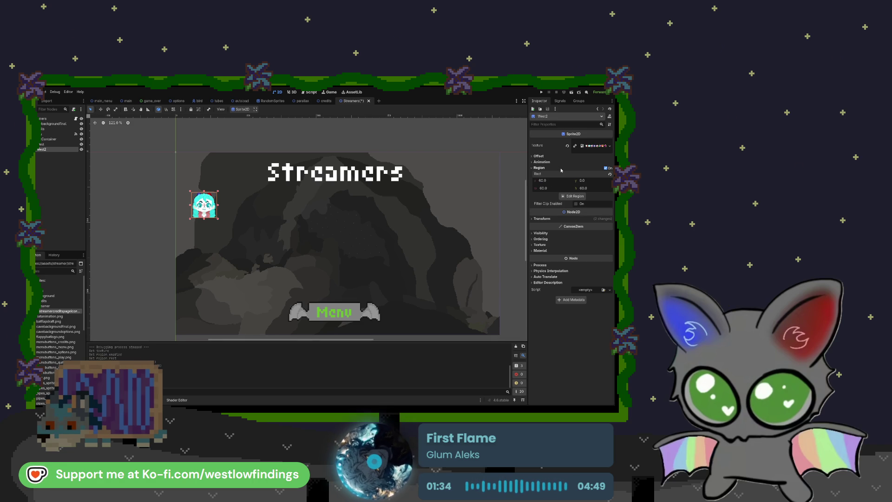
{"action": "mouse_move", "coordinate": [210, 207]}
{"action": "left_mouse_down"}
{"action": "mouse_move", "coordinate": [210, 240]}
{"action": "mouse_move", "coordinate": [249, 241]}
{"action": "mouse_move", "coordinate": [171, 189]}
{"action": "mouse_move", "coordinate": [204, 234]}
{"action": "left_mouse_up"}
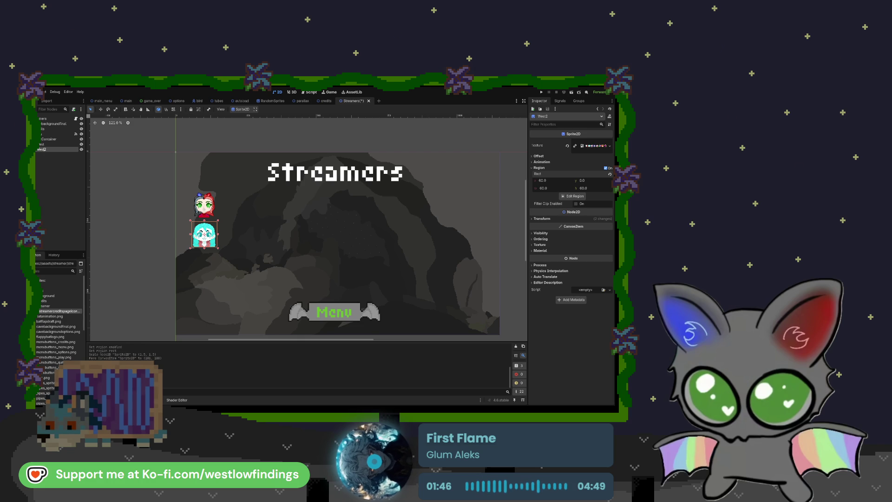
{"action": "double_click", "coordinate": [64, 150]}
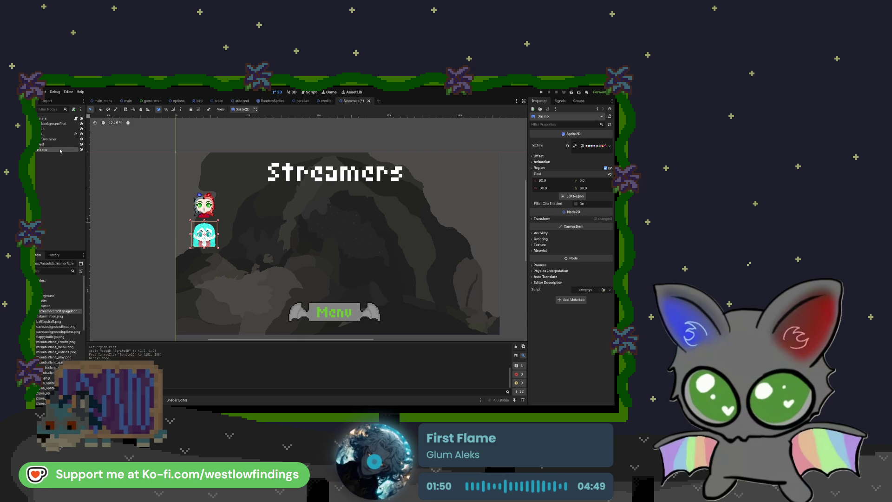
Duplicate Shrimp, set its Region x to 120, move it down and name it Raz
{"action": "key", "text": "ctrl+d"}
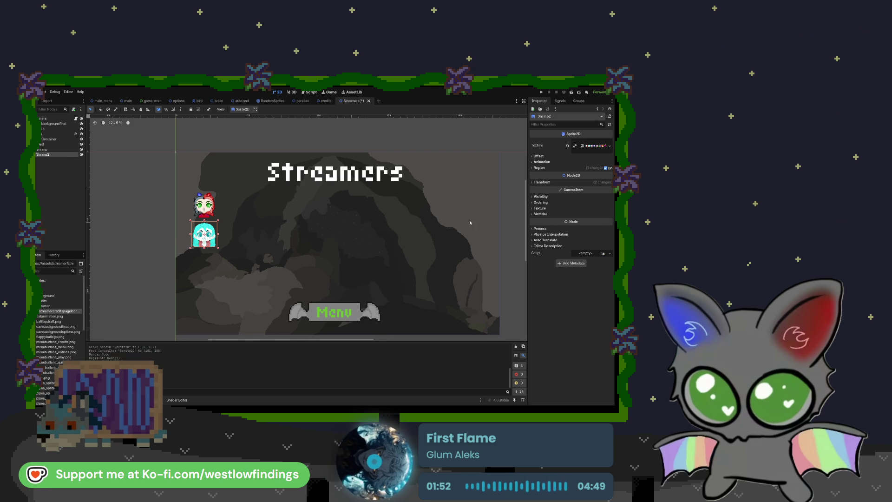
{"action": "left_click", "coordinate": [542, 182]}
{"action": "left_click", "coordinate": [539, 167]}
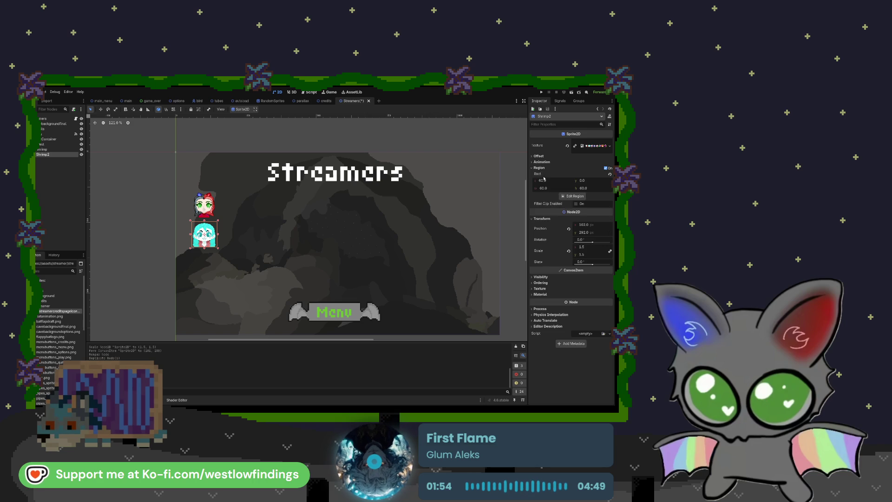
{"action": "left_click", "coordinate": [544, 181]}
{"action": "type", "text": "120"}
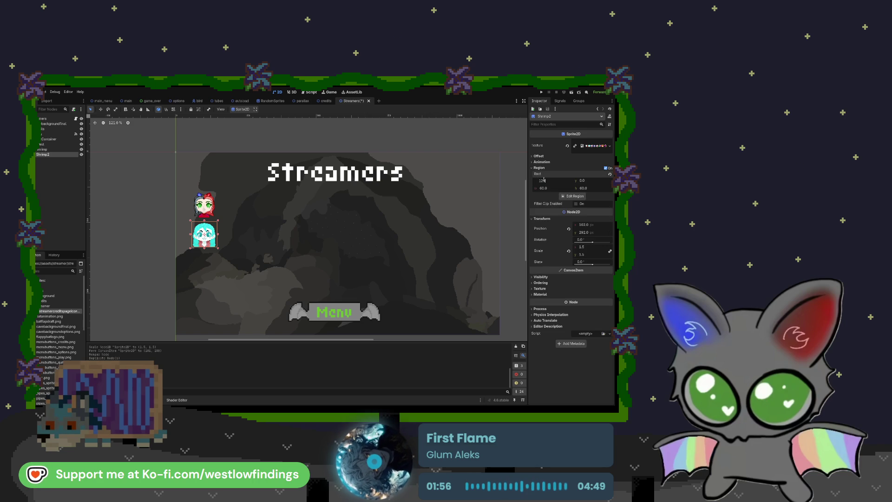
{"action": "key", "text": "Return"}
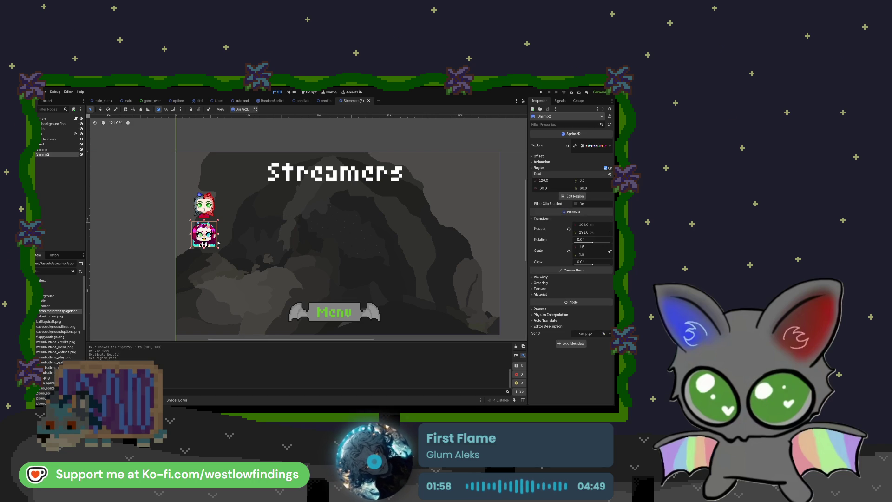
{"action": "left_click", "coordinate": [99, 110]}
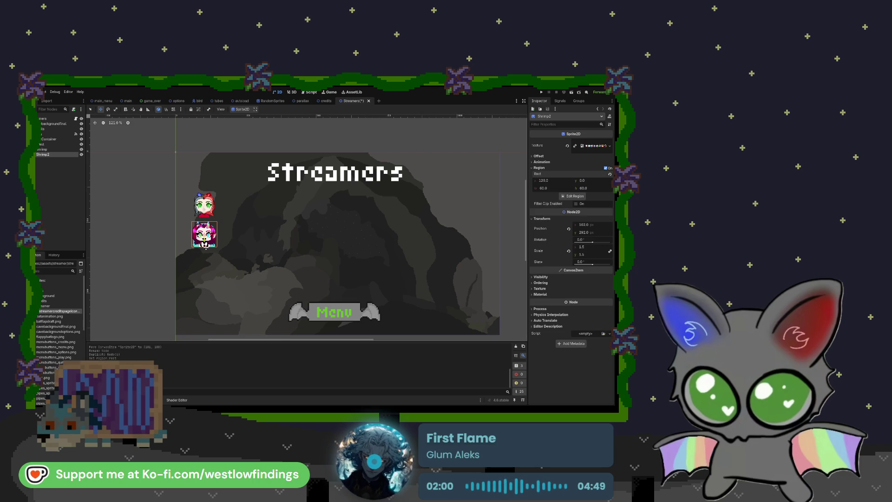
{"action": "left_click_drag", "start_coordinate": [207, 249], "coordinate": [209, 269]}
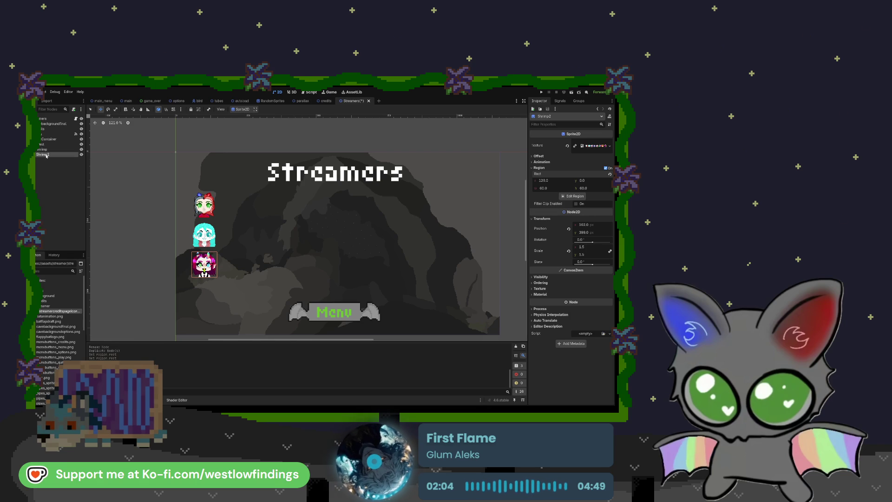
{"action": "type", "text": "Raz"}
{"action": "key", "text": "Return"}
Duplicate Raz, set Region x to 180, move it to the column bottom and name it Twee
{"action": "key", "text": "ctrl+d"}
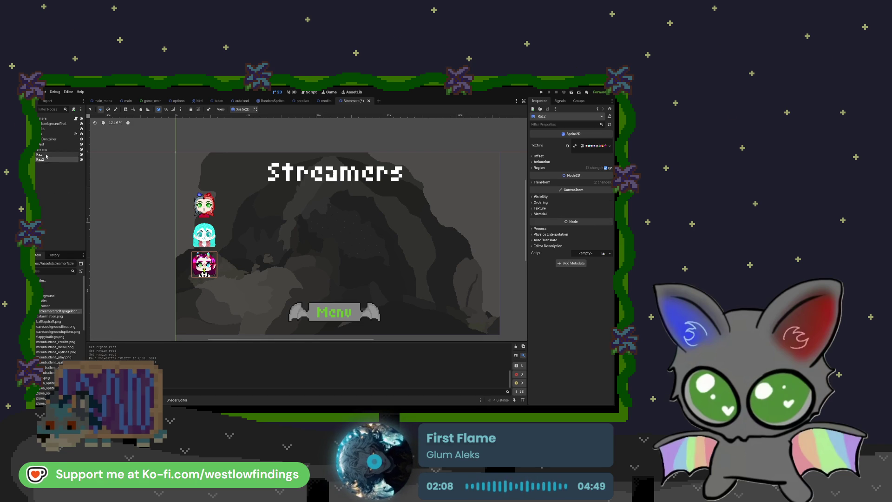
{"action": "double_click", "coordinate": [48, 160]}
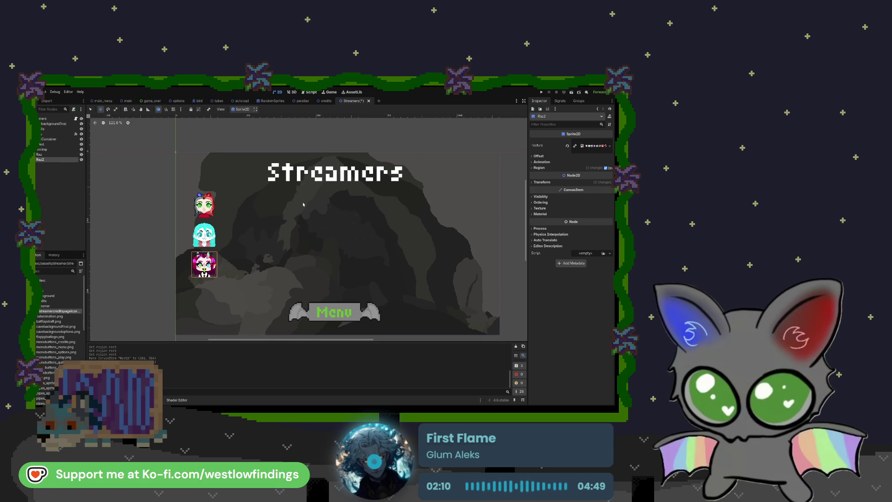
{"action": "left_click", "coordinate": [538, 167]}
{"action": "left_click", "coordinate": [543, 181]}
{"action": "type", "text": "180"}
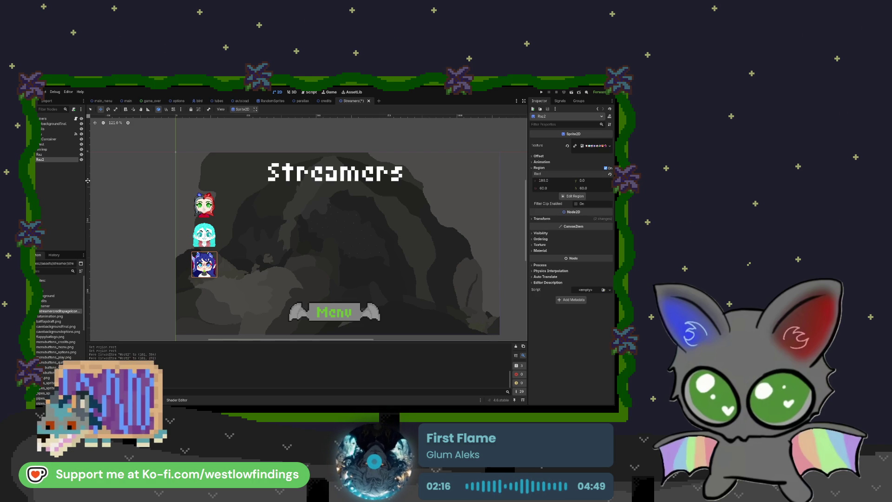
{"action": "left_click_drag", "start_coordinate": [205, 264], "coordinate": [205, 293]}
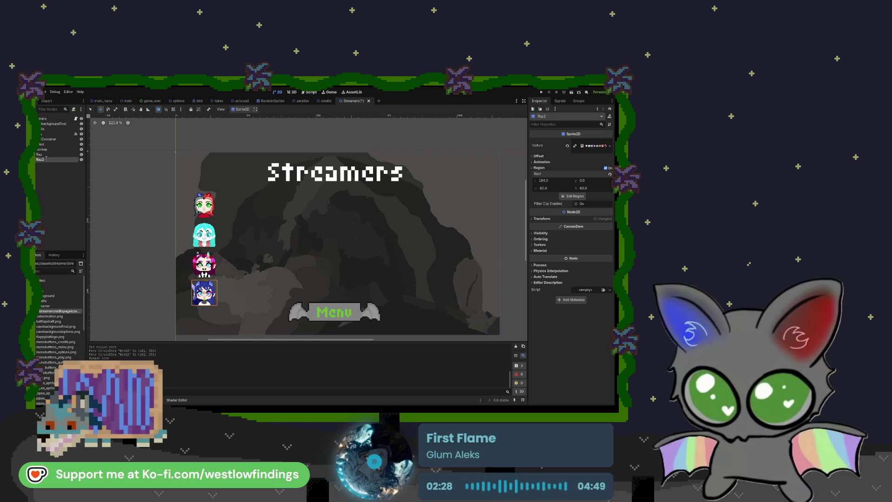
{"action": "type", "text": "Twee"}
{"action": "key", "text": "Return"}
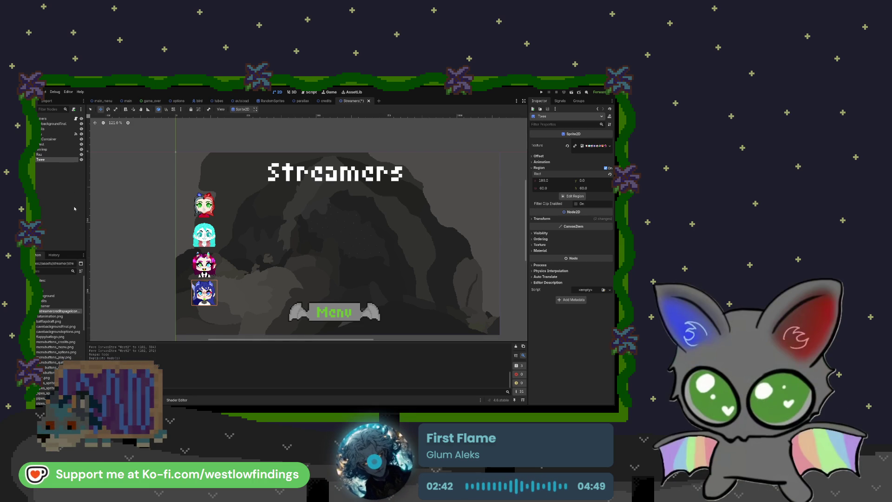
Duplicate Twee with Region x 240, move it into a second column and rename it Oni
{"action": "key", "text": "ctrl+d"}
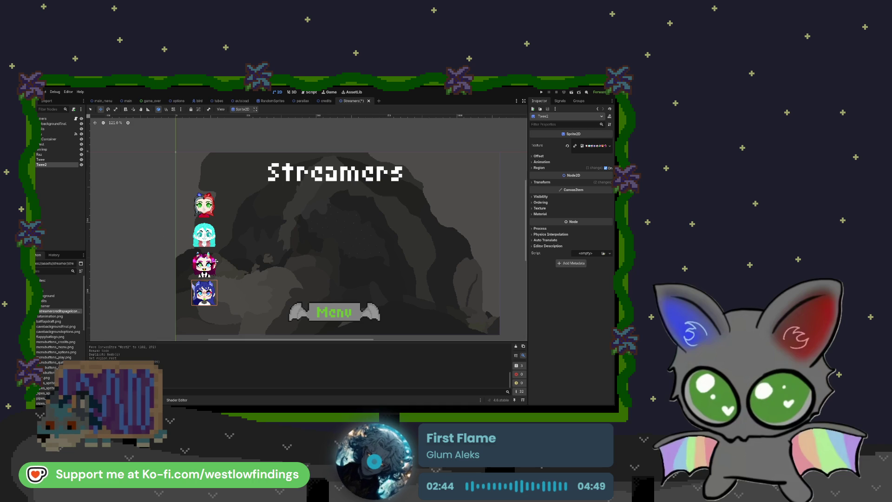
{"action": "left_click", "coordinate": [541, 168]}
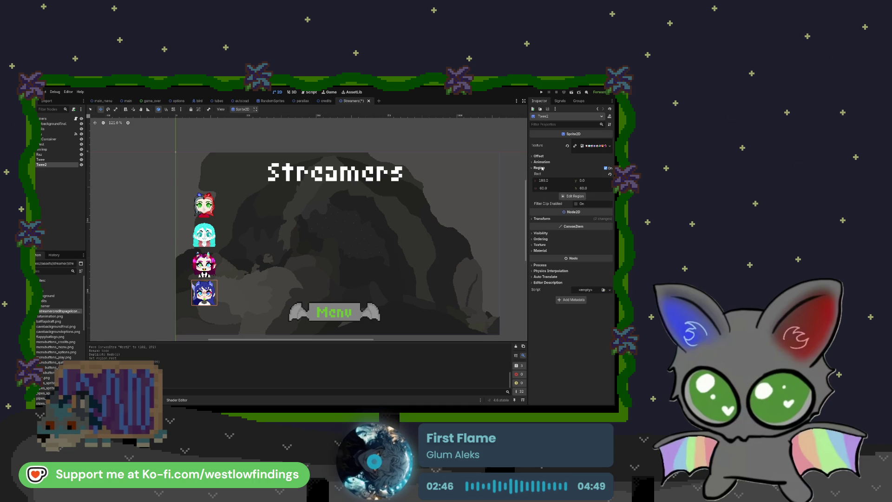
{"action": "left_click", "coordinate": [547, 180]}
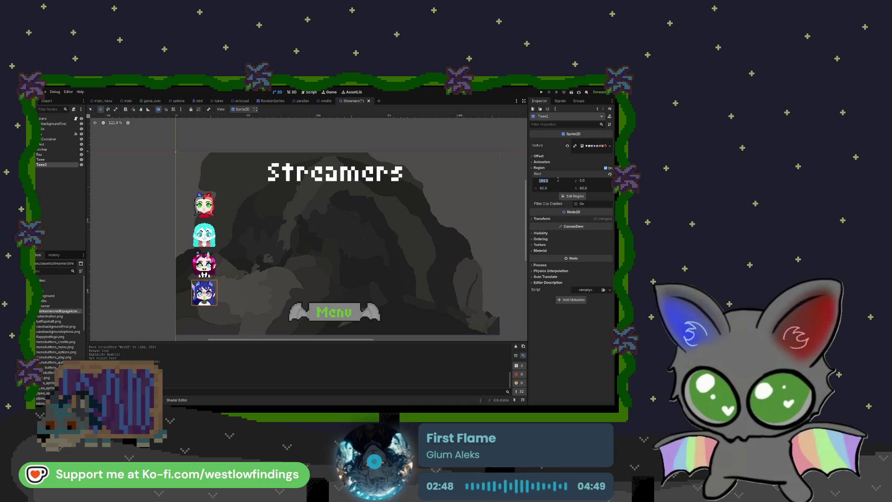
{"action": "type", "text": "240"}
{"action": "key", "text": "Return"}
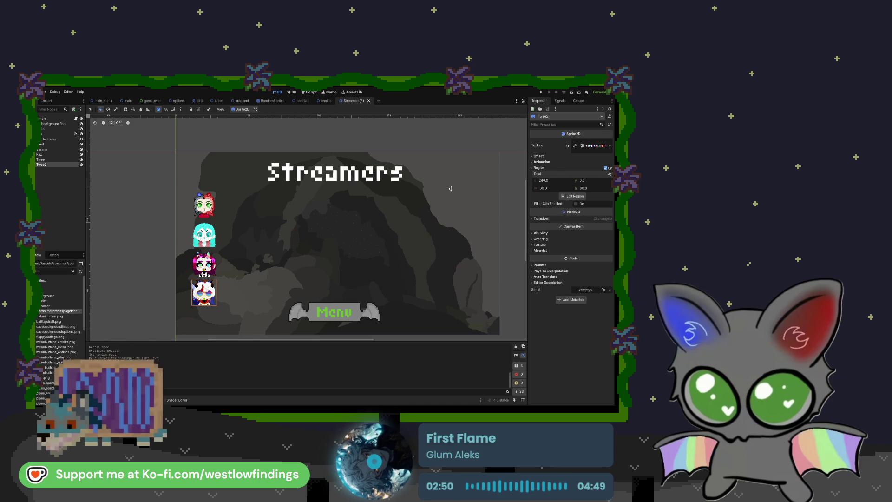
{"action": "mouse_move", "coordinate": [210, 291]}
{"action": "left_mouse_down"}
{"action": "mouse_move", "coordinate": [250, 293]}
{"action": "mouse_move", "coordinate": [227, 293]}
{"action": "mouse_move", "coordinate": [227, 214]}
{"action": "left_mouse_up"}
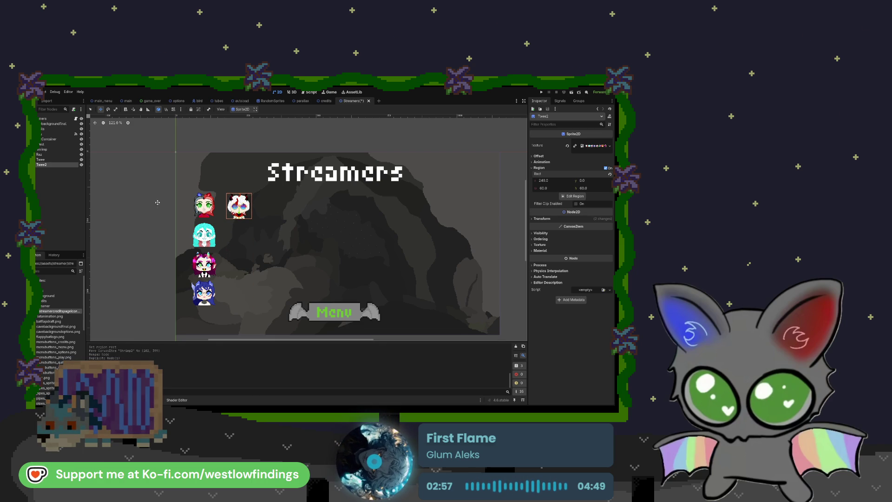
{"action": "double_click", "coordinate": [46, 164]}
{"action": "type", "text": "Oni"}
{"action": "key", "text": "Return"}
Duplicate Oni, set Region x to 300 and move the copy down to the second row
{"action": "key", "text": "ctrl+d"}
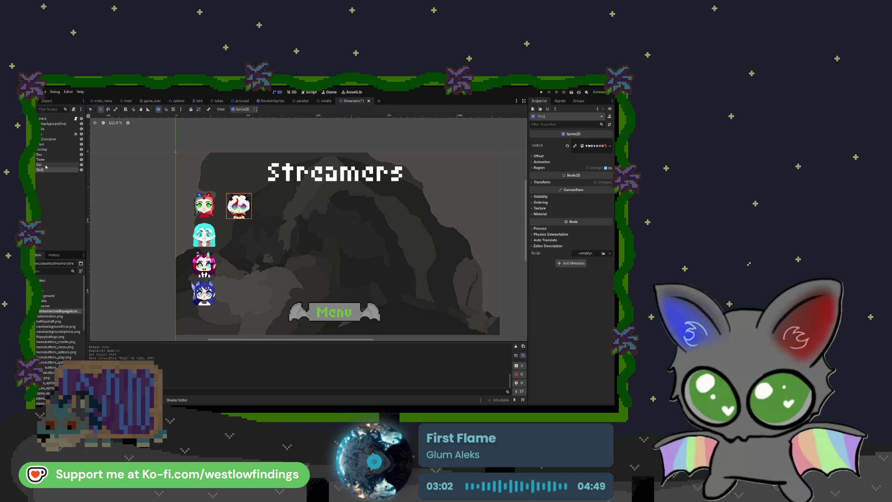
{"action": "left_click", "coordinate": [539, 167]}
{"action": "left_click", "coordinate": [544, 180]}
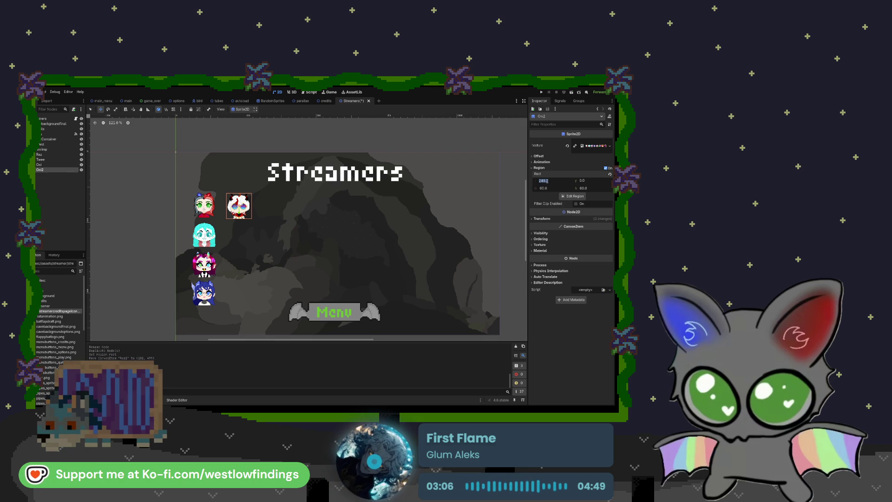
{"action": "type", "text": "300"}
{"action": "key", "text": "Return"}
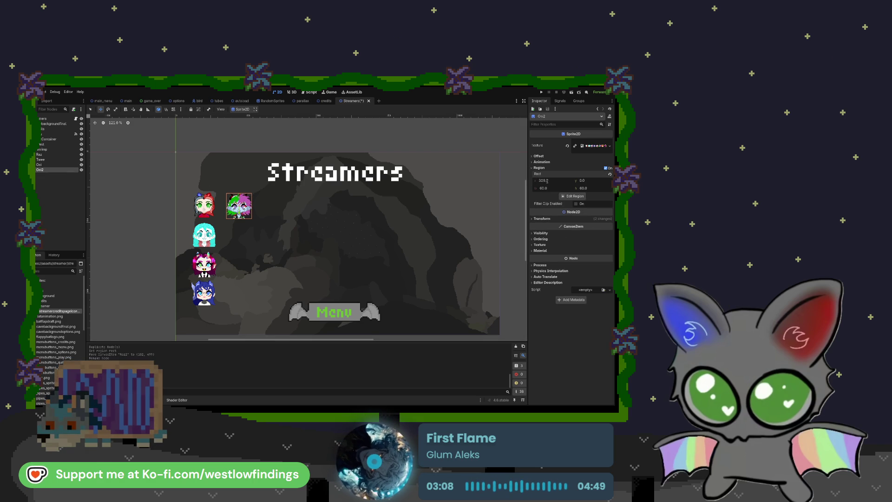
{"action": "left_click_drag", "start_coordinate": [239, 207], "coordinate": [239, 237]}
{"action": "key", "text": "ctrl+z"}
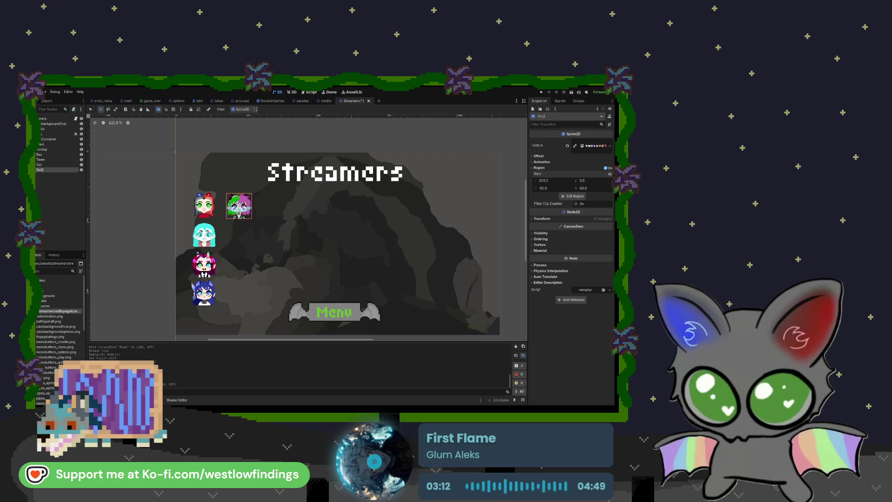
{"action": "left_click_drag", "start_coordinate": [239, 207], "coordinate": [239, 236]}
Nudge the green-haired portrait up slightly and rename it Loki
{"action": "scroll", "coordinate": [228, 240], "scroll_direction": "up", "scroll_amount": 8}
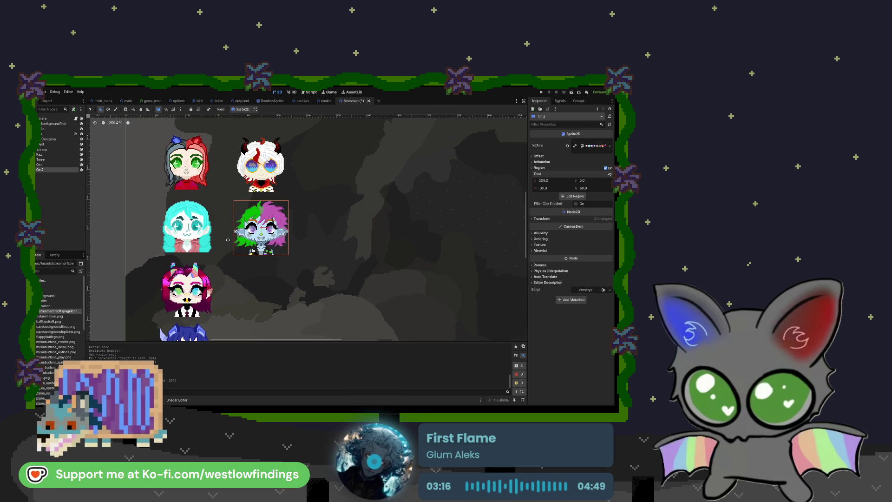
{"action": "left_click_drag", "start_coordinate": [253, 250], "coordinate": [253, 248]}
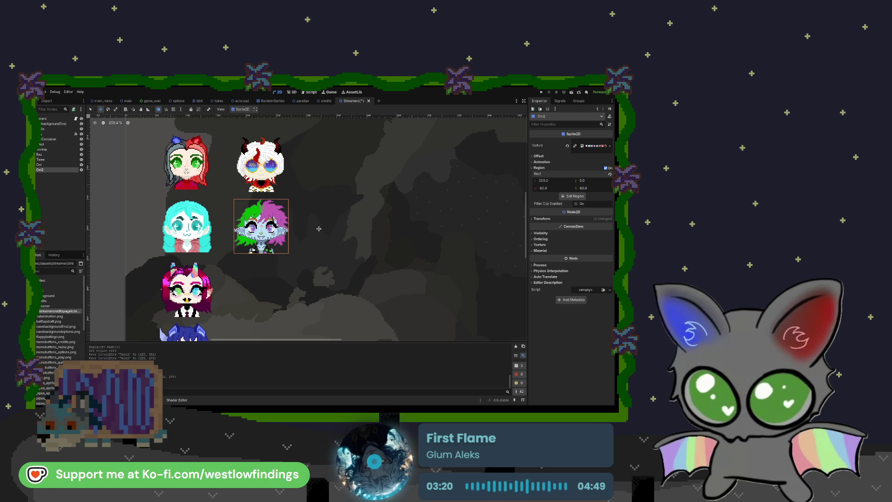
{"action": "scroll", "coordinate": [315, 233], "scroll_direction": "down", "scroll_amount": 3}
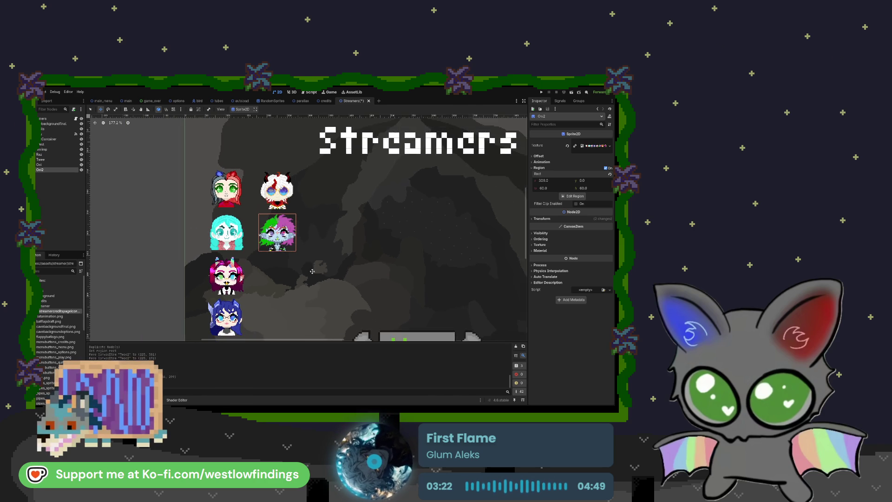
{"action": "scroll", "coordinate": [319, 224], "scroll_direction": "down", "scroll_amount": 2}
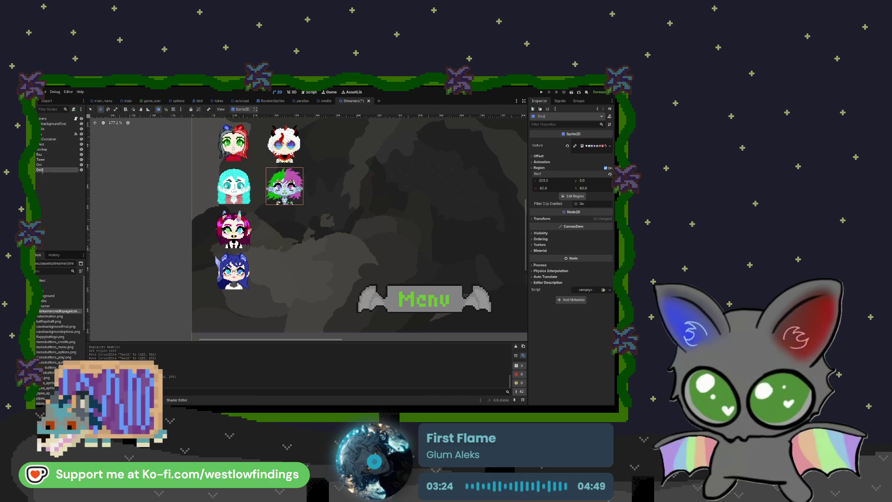
{"action": "type", "text": "Loki"}
{"action": "key", "text": "Return"}
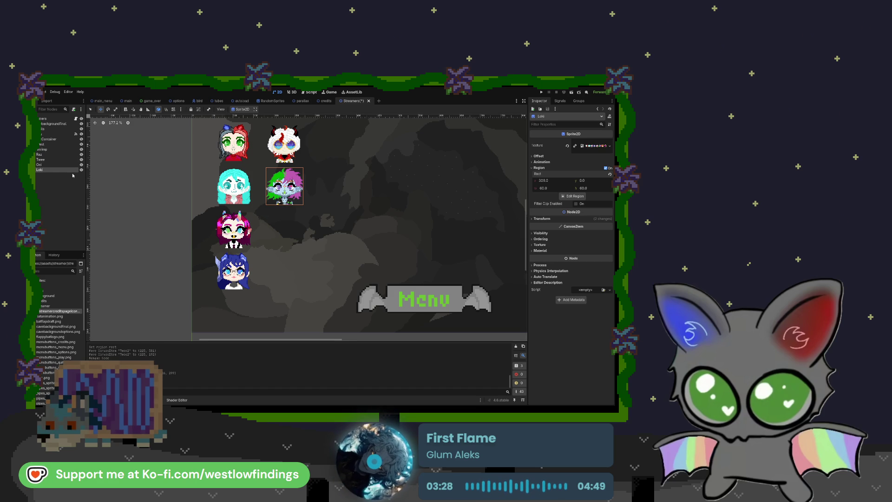
Duplicate Loki into the third row with Region x 380 and rename it Kai
{"action": "key", "text": "ctrl+d"}
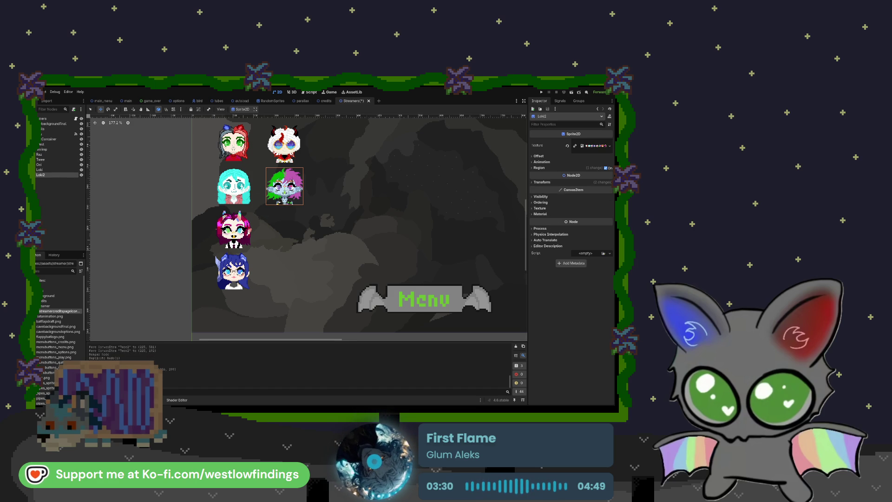
{"action": "left_click_drag", "start_coordinate": [256, 187], "coordinate": [257, 231]}
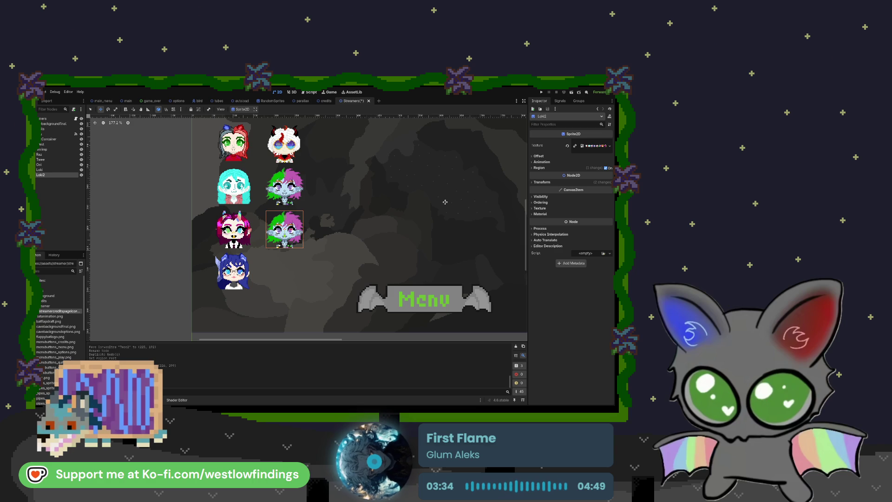
{"action": "left_click", "coordinate": [539, 168]}
{"action": "left_click", "coordinate": [544, 180]}
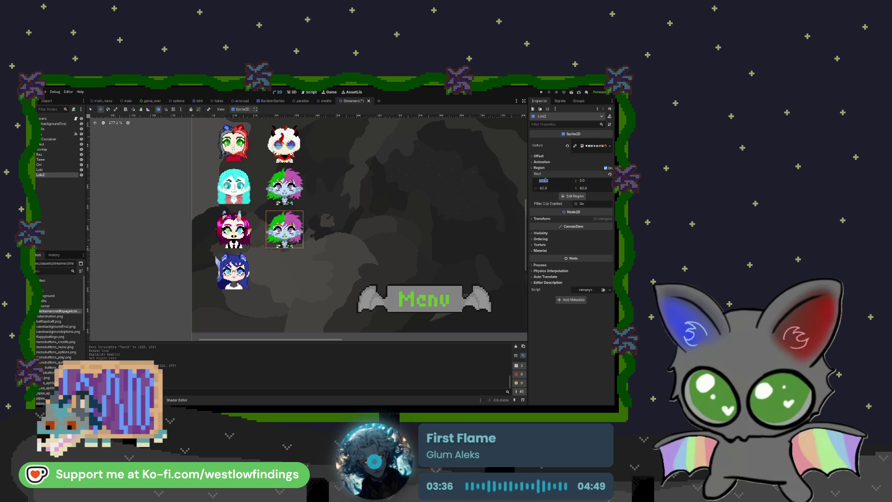
{"action": "type", "text": "380"}
{"action": "key", "text": "Return"}
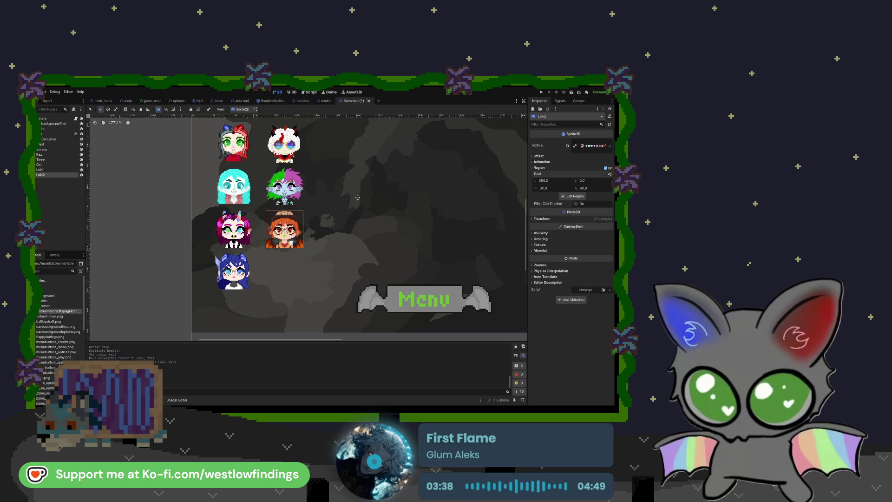
{"action": "mouse_move", "coordinate": [284, 229]}
{"action": "left_mouse_down"}
{"action": "mouse_move", "coordinate": [284, 267]}
{"action": "mouse_move", "coordinate": [284, 228]}
{"action": "left_mouse_up"}
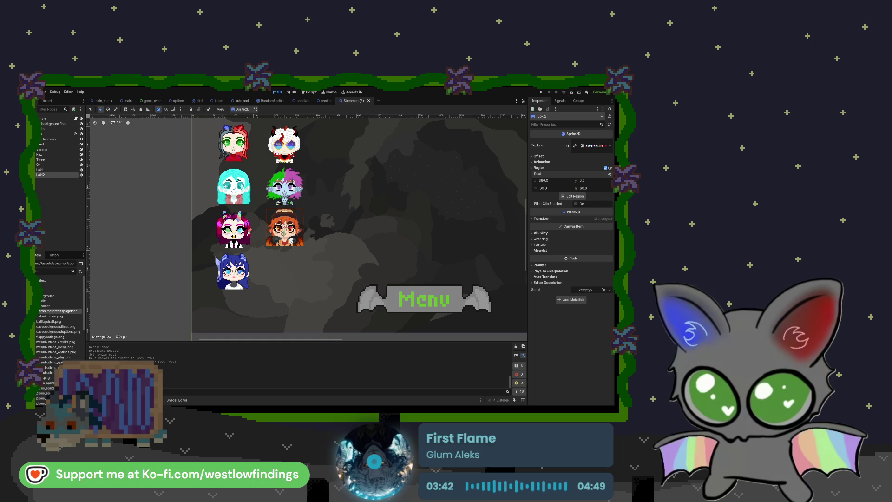
{"action": "key", "text": "ctrl+z"}
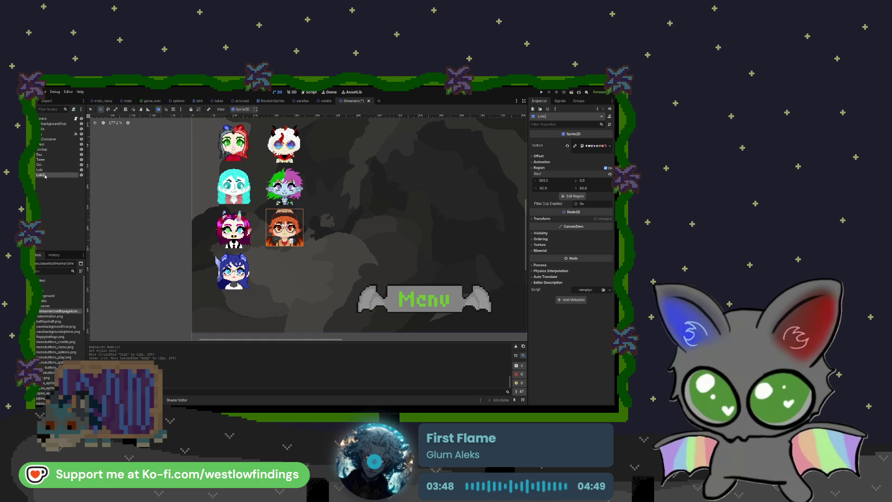
{"action": "type", "text": "Kai"}
{"action": "key", "text": "Return"}
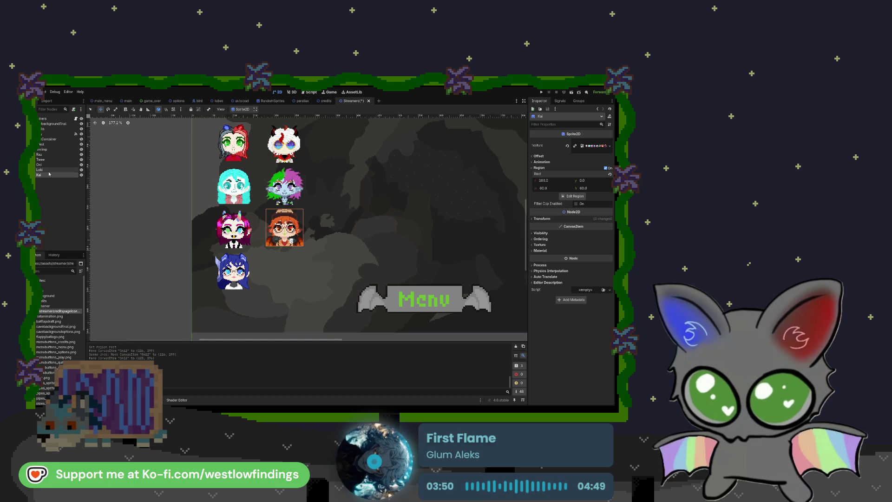
Duplicate Kai and move the copy down to the fourth row
{"action": "key", "text": "ctrl+d"}
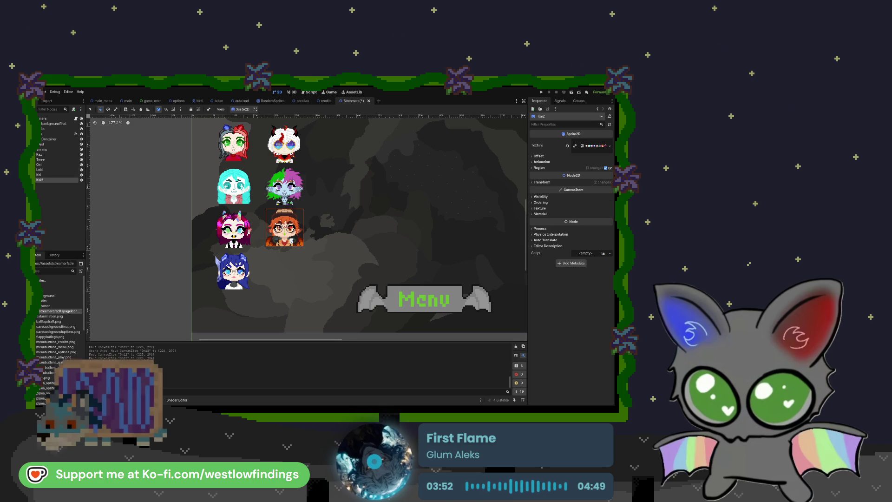
{"action": "left_click_drag", "start_coordinate": [282, 233], "coordinate": [282, 277]}
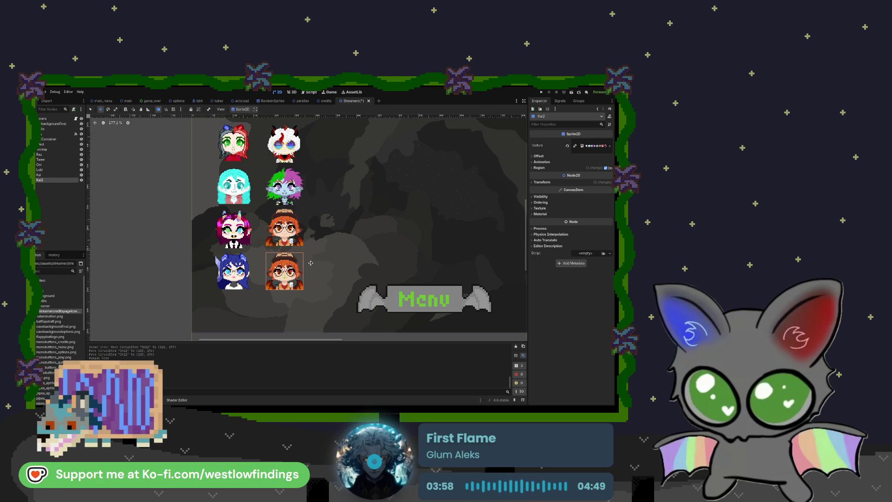
{"action": "left_click", "coordinate": [539, 168]}
{"action": "left_click", "coordinate": [543, 181]}
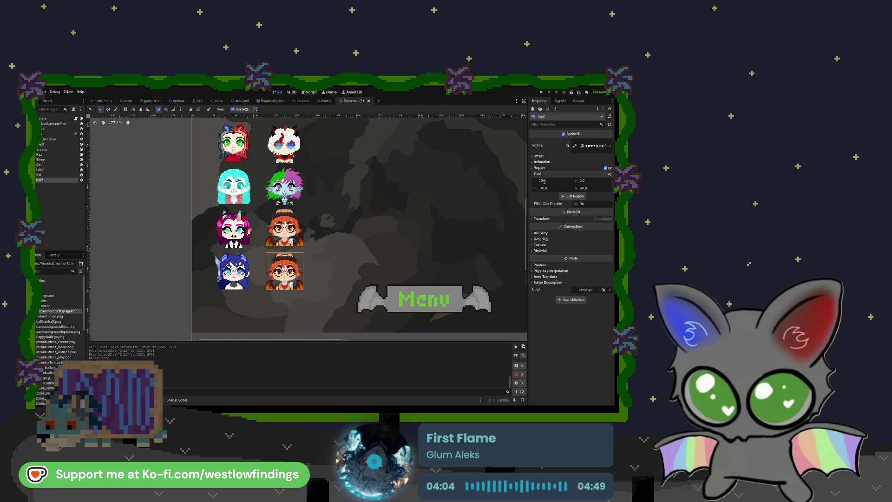
{"action": "type", "text": "0"}
{"action": "key", "text": "Return"}
Try Region x values 320, 300 and 360, settling on 420 for the purple character
{"action": "left_click", "coordinate": [548, 183]}
{"action": "type", "text": "320"}
{"action": "key", "text": "Return"}
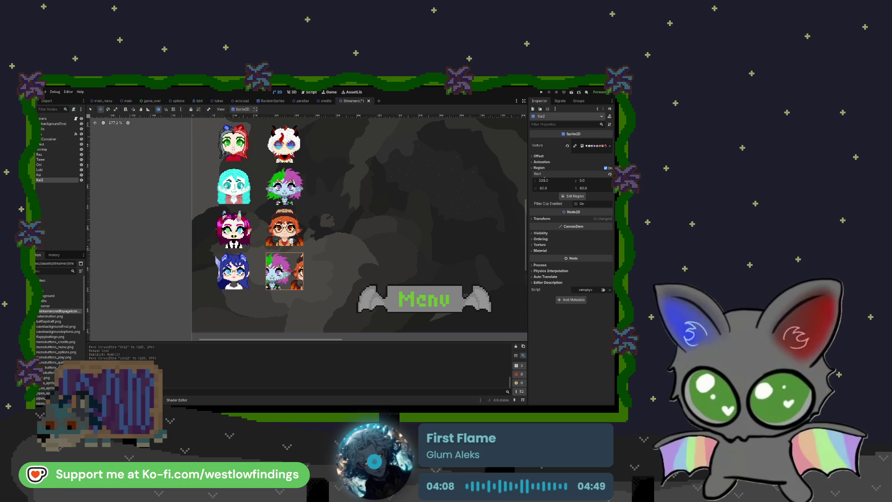
{"action": "left_click", "coordinate": [544, 180]}
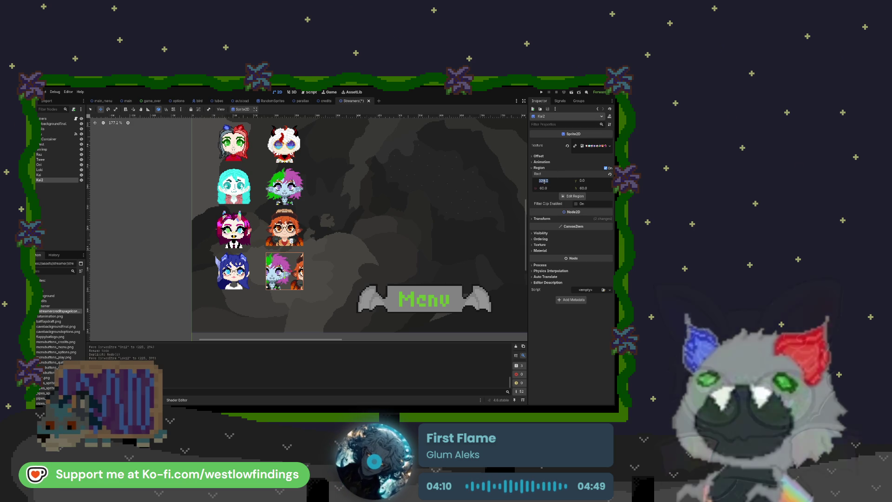
{"action": "type", "text": "300"}
{"action": "key", "text": "Return"}
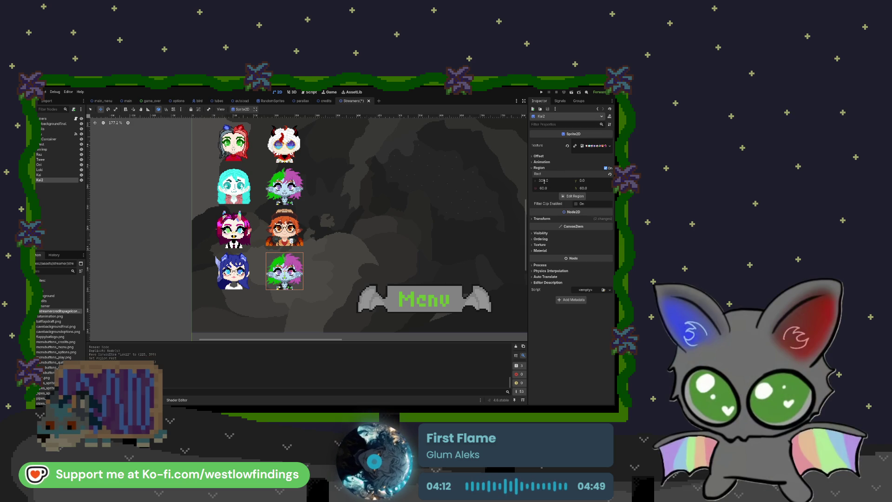
{"action": "left_click", "coordinate": [541, 180]}
{"action": "type", "text": "360"}
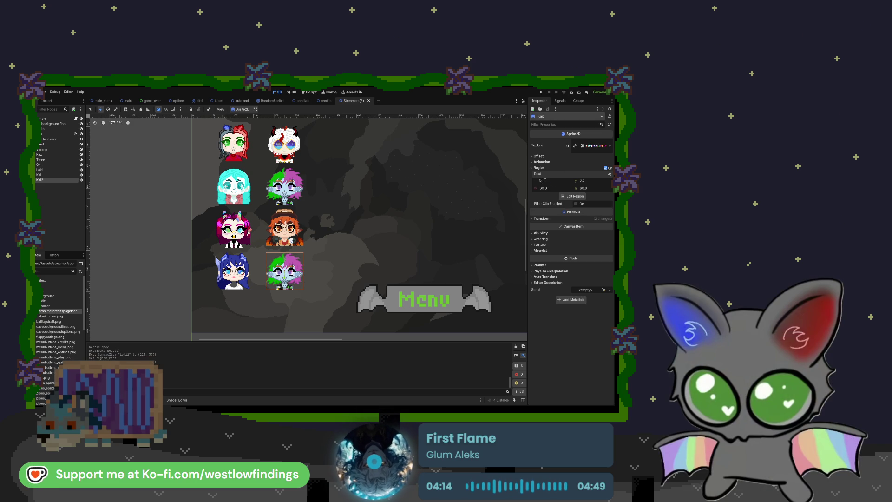
{"action": "key", "text": "Return"}
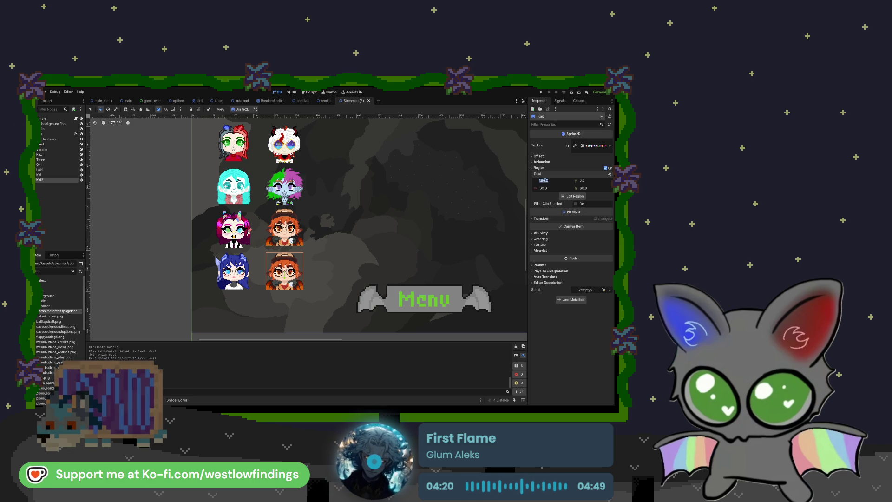
{"action": "type", "text": "20"}
{"action": "key", "text": "Return"}
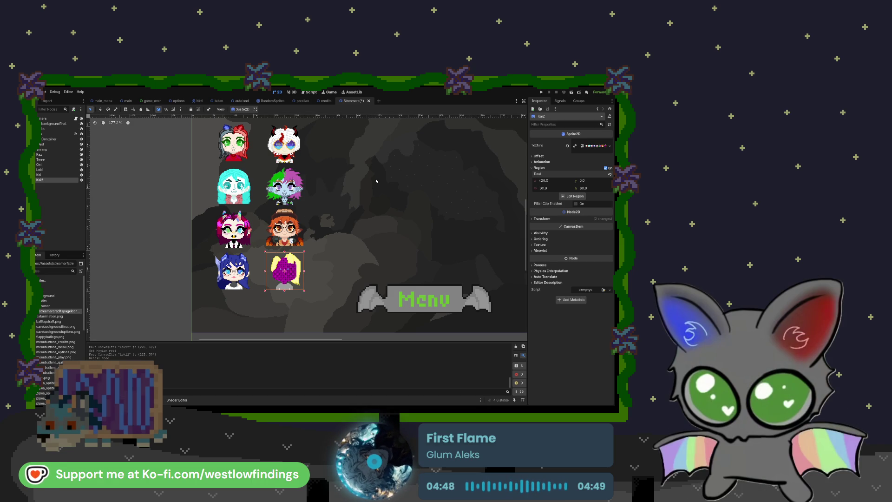
{"action": "scroll", "coordinate": [376, 175], "scroll_direction": "up", "scroll_amount": 3}
Nudge the cave background and move Oni, Loki, Kai and Kai2 far to the right
{"action": "left_click", "coordinate": [300, 179]}
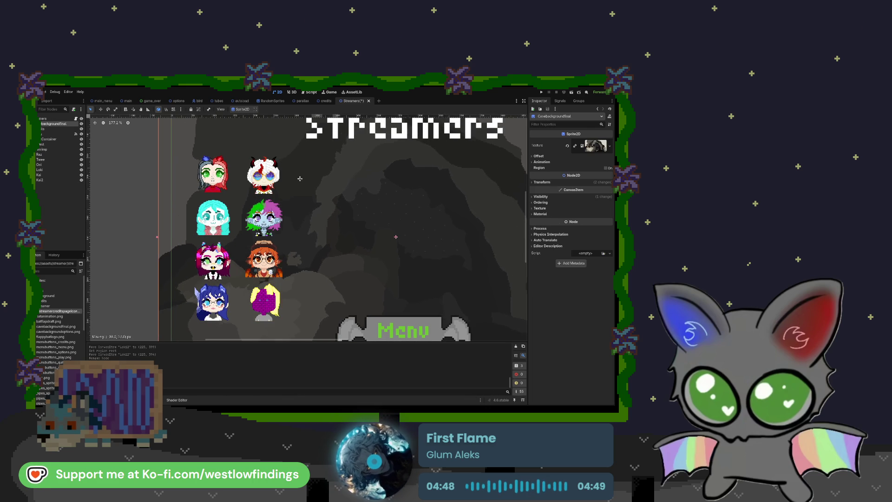
{"action": "left_click_drag", "start_coordinate": [300, 179], "coordinate": [312, 174]}
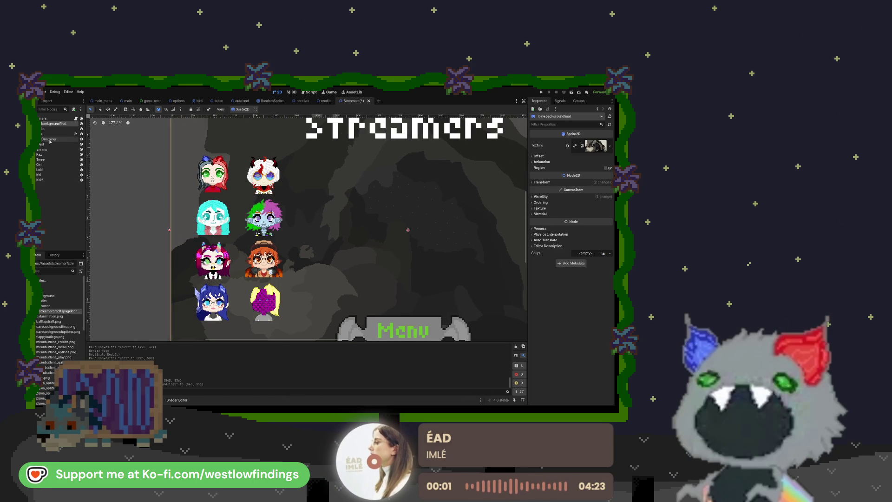
{"action": "left_click", "coordinate": [51, 164]}
{"action": "left_click", "coordinate": [60, 180], "text": "shift"}
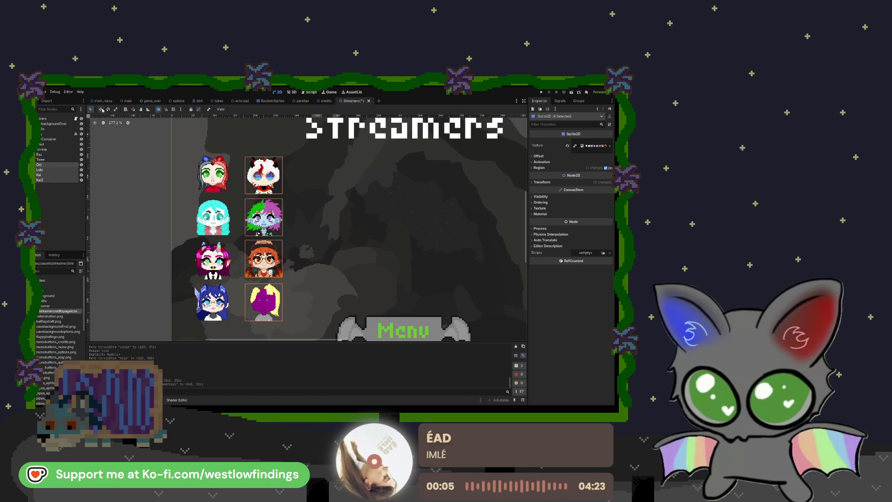
{"action": "left_click_drag", "start_coordinate": [274, 228], "coordinate": [443, 218]}
Shift the four left-column portraits slightly right and up
{"action": "left_click", "coordinate": [42, 144]}
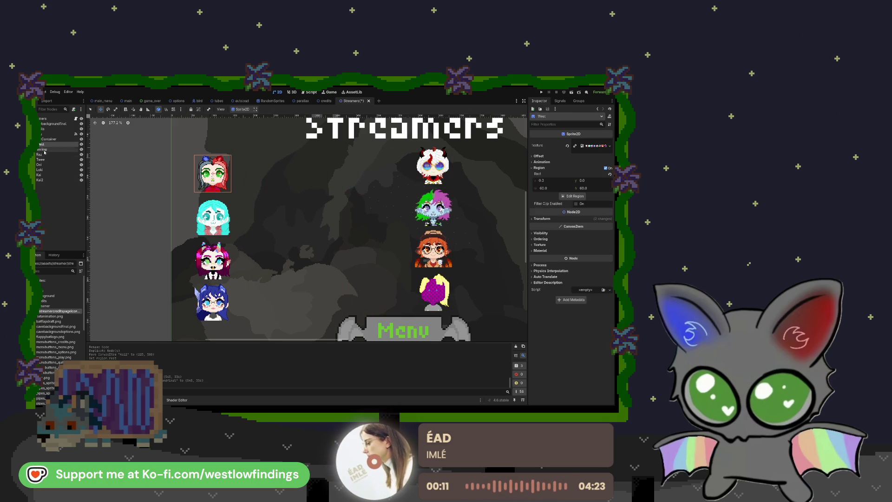
{"action": "left_click", "coordinate": [47, 160], "text": "shift"}
{"action": "left_click_drag", "start_coordinate": [213, 216], "coordinate": [253, 208]}
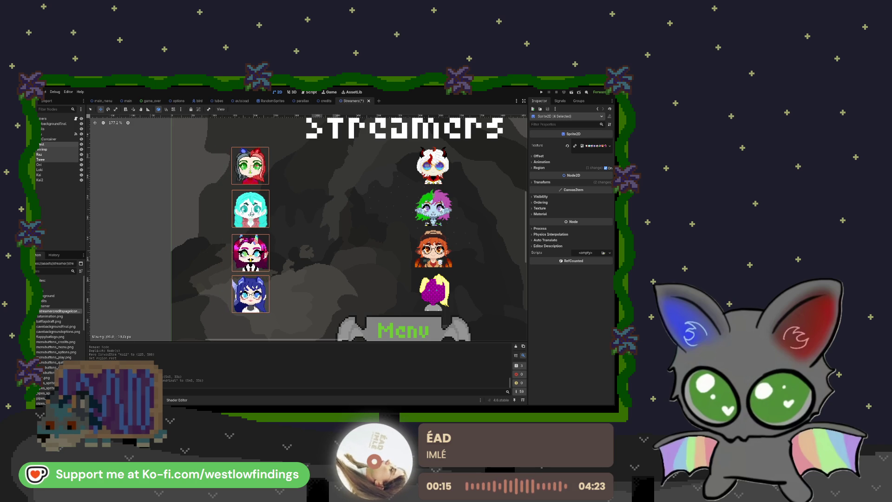
{"action": "scroll", "coordinate": [322, 239], "scroll_direction": "down", "scroll_amount": 4}
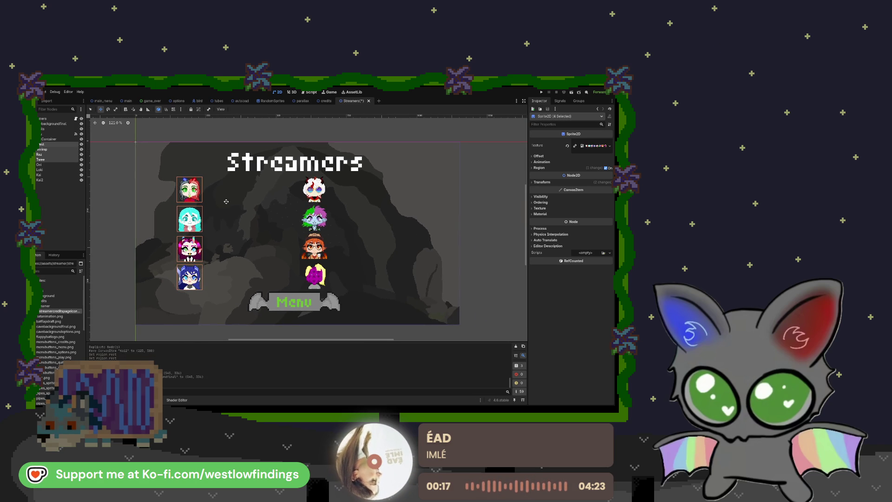
Zoom in on the portraits and try moving the red-haired one, undoing that move
{"action": "left_click", "coordinate": [51, 164]}
{"action": "left_click", "coordinate": [52, 180], "text": "shift"}
{"action": "left_click", "coordinate": [314, 277]}
{"action": "scroll", "coordinate": [321, 286], "scroll_direction": "up", "scroll_amount": 10}
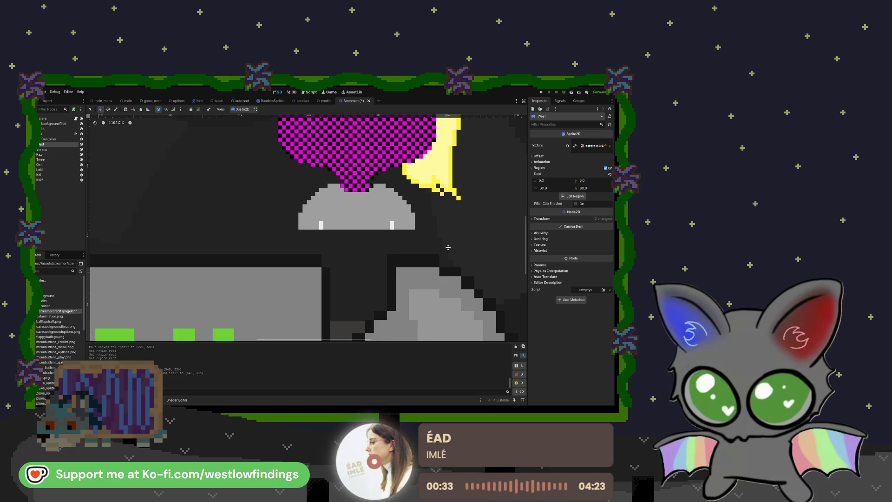
{"action": "scroll", "coordinate": [448, 250], "scroll_direction": "down", "scroll_amount": 5}
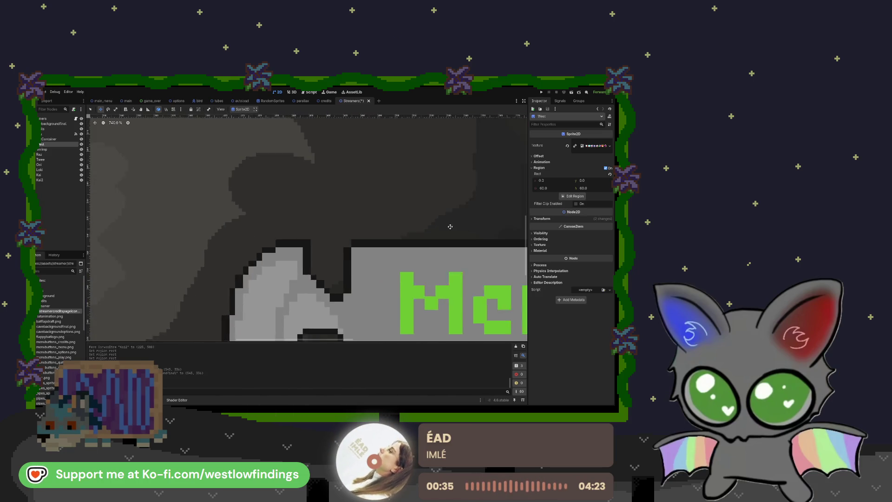
{"action": "scroll", "coordinate": [417, 217], "scroll_direction": "down", "scroll_amount": 4}
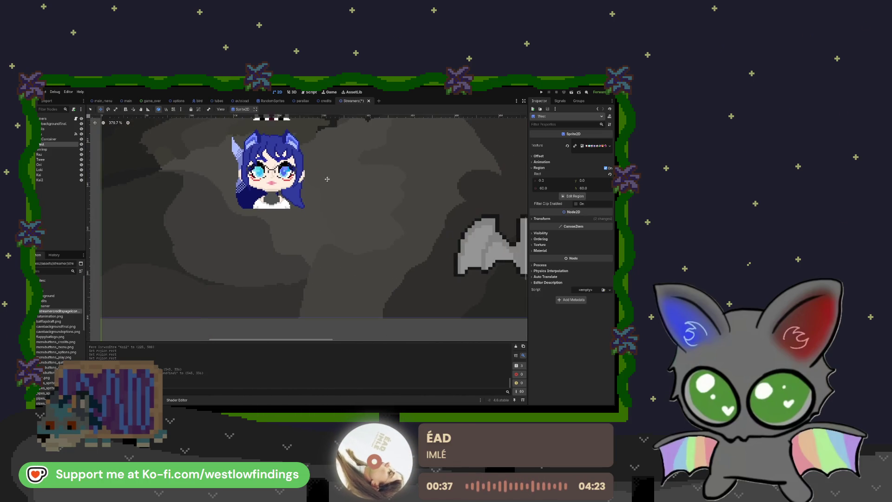
{"action": "scroll", "coordinate": [270, 170], "scroll_direction": "down", "scroll_amount": 1}
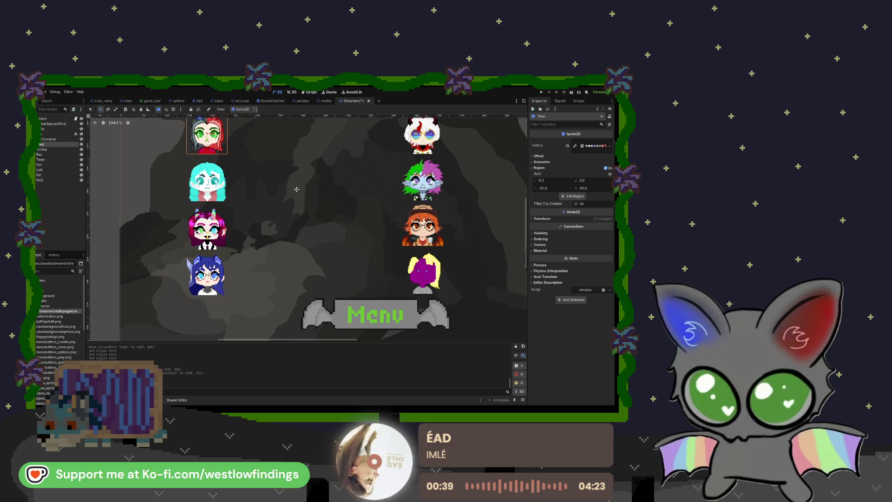
{"action": "scroll", "coordinate": [270, 170], "scroll_direction": "up", "scroll_amount": 3}
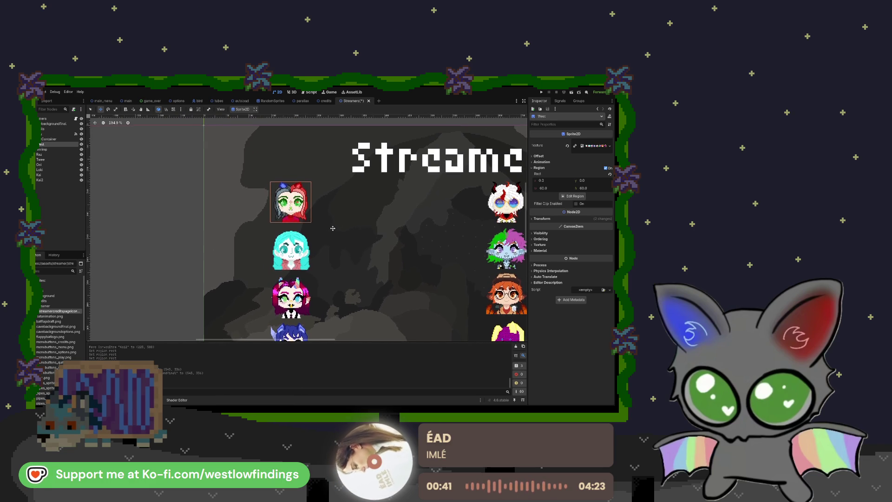
{"action": "scroll", "coordinate": [292, 201], "scroll_direction": "up", "scroll_amount": 3}
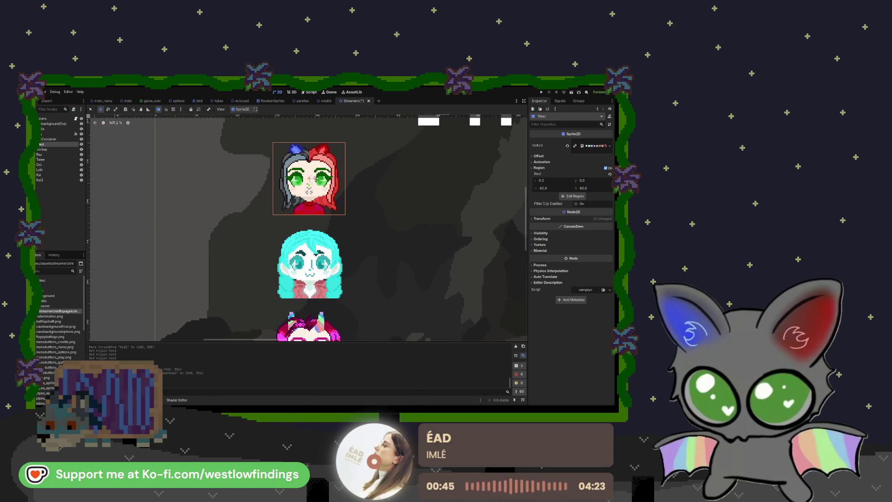
{"action": "mouse_move", "coordinate": [315, 178]}
{"action": "left_mouse_down"}
{"action": "mouse_move", "coordinate": [310, 269]}
{"action": "mouse_move", "coordinate": [310, 182]}
{"action": "left_mouse_up"}
{"action": "key", "text": "ctrl+z"}
Nudge the red-haired portrait a few pixels down and select the VBoxContainer
{"action": "scroll", "coordinate": [423, 258], "scroll_direction": "down", "scroll_amount": 8}
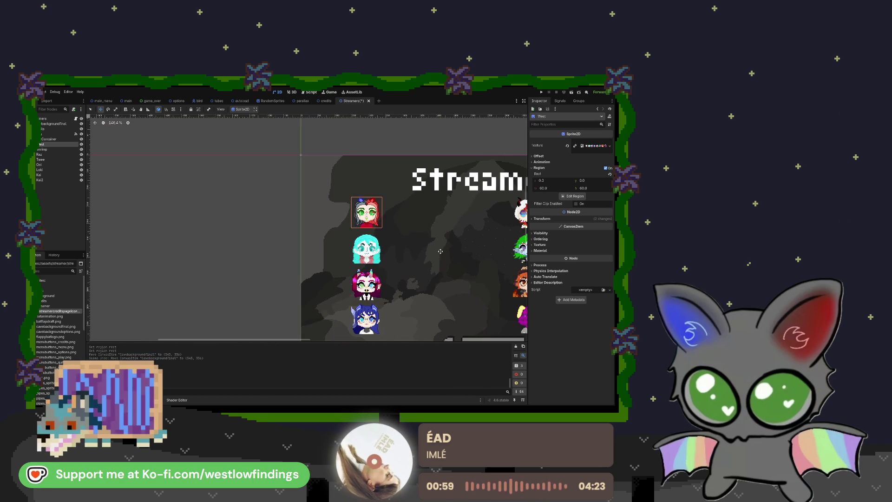
{"action": "left_click_drag", "start_coordinate": [423, 259], "coordinate": [309, 215]}
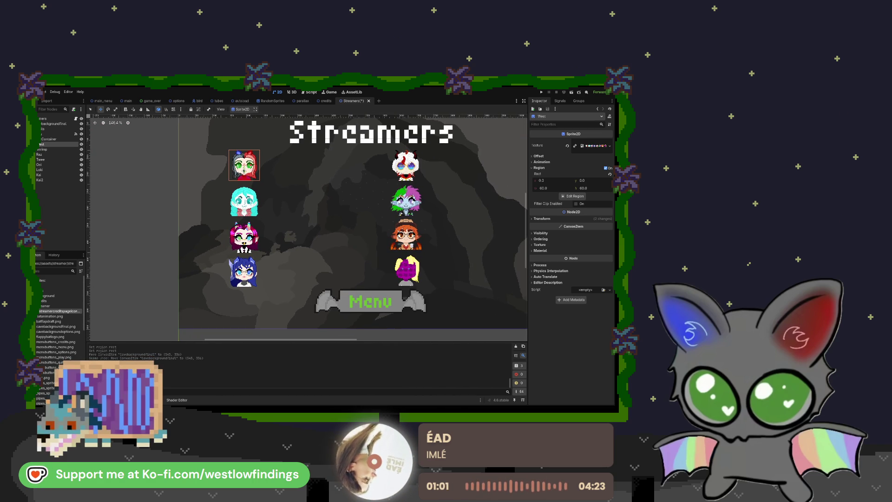
{"action": "left_click_drag", "start_coordinate": [255, 173], "coordinate": [254, 174]}
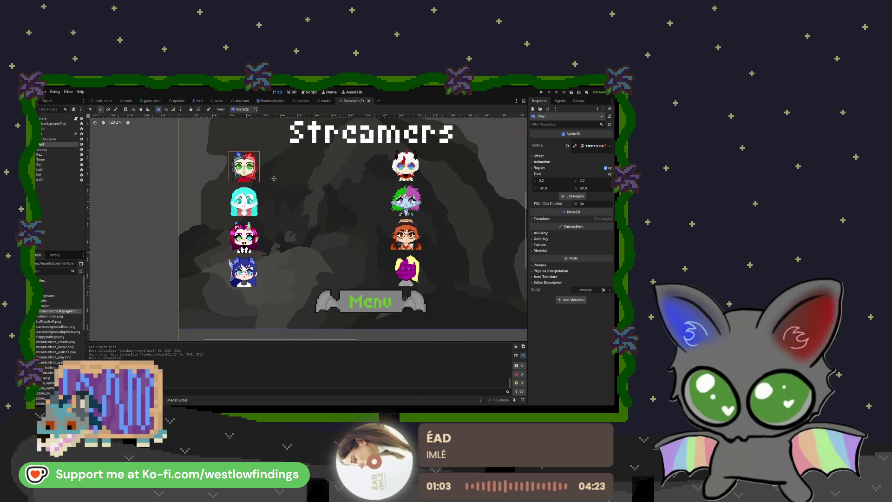
{"action": "left_click", "coordinate": [51, 139]}
Undo a trial scale, then drag the VBoxContainer's corner to fill the background and deselect
{"action": "scroll", "coordinate": [251, 209], "scroll_direction": "down", "scroll_amount": 3}
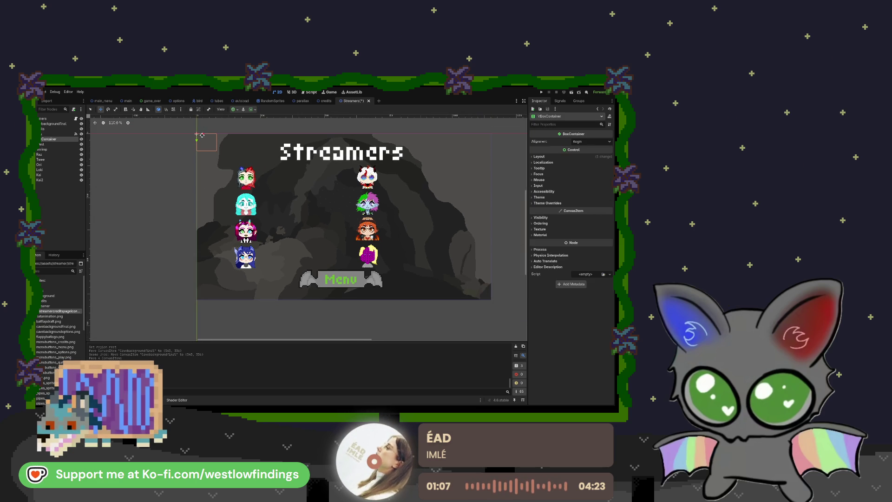
{"action": "left_click", "coordinate": [115, 111]}
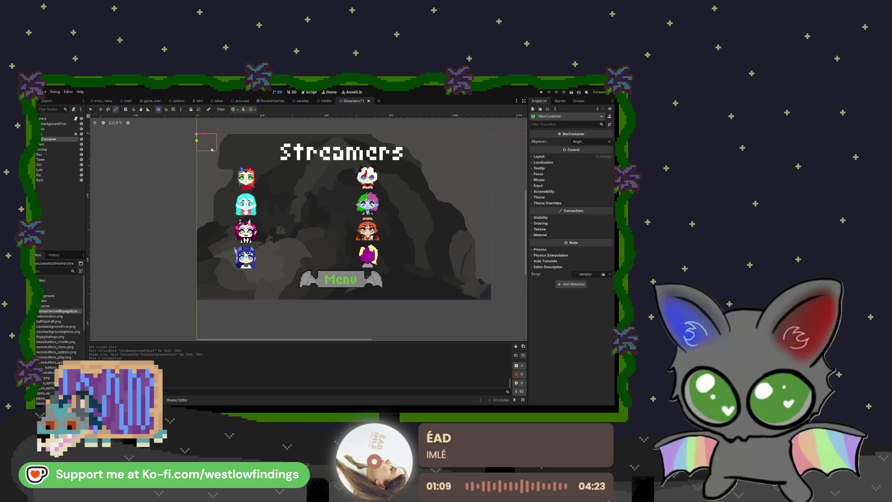
{"action": "left_click_drag", "start_coordinate": [197, 140], "coordinate": [197, 151]}
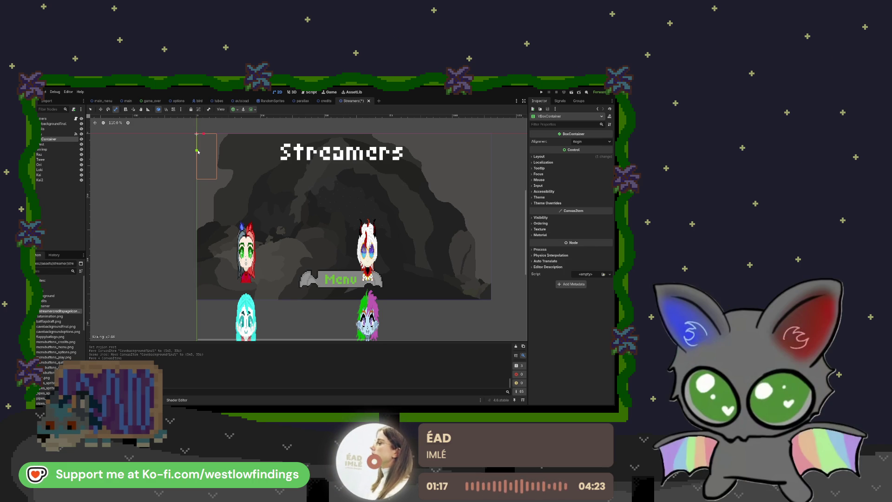
{"action": "mouse_move", "coordinate": [198, 151]}
{"action": "left_mouse_down"}
{"action": "mouse_move", "coordinate": [198, 139]}
{"action": "mouse_move", "coordinate": [215, 137]}
{"action": "mouse_move", "coordinate": [200, 138]}
{"action": "mouse_move", "coordinate": [220, 138]}
{"action": "mouse_move", "coordinate": [189, 139]}
{"action": "mouse_move", "coordinate": [205, 140]}
{"action": "left_mouse_up"}
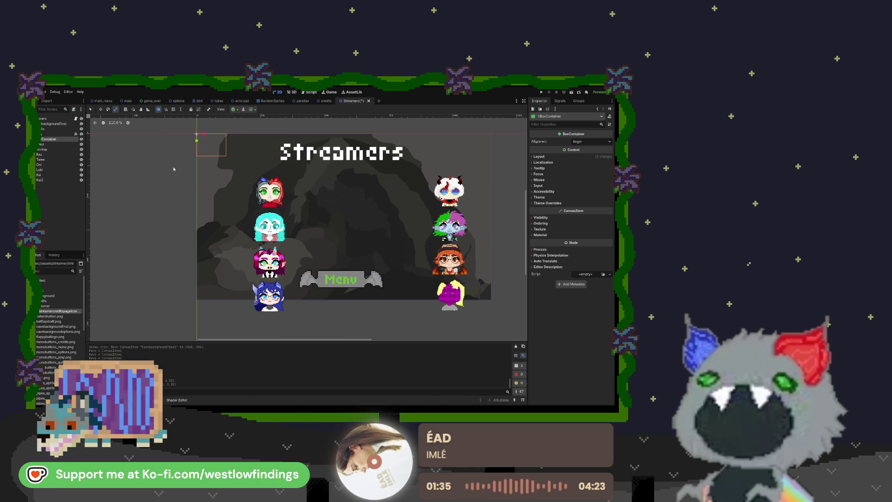
{"action": "key", "text": "ctrl+z"}
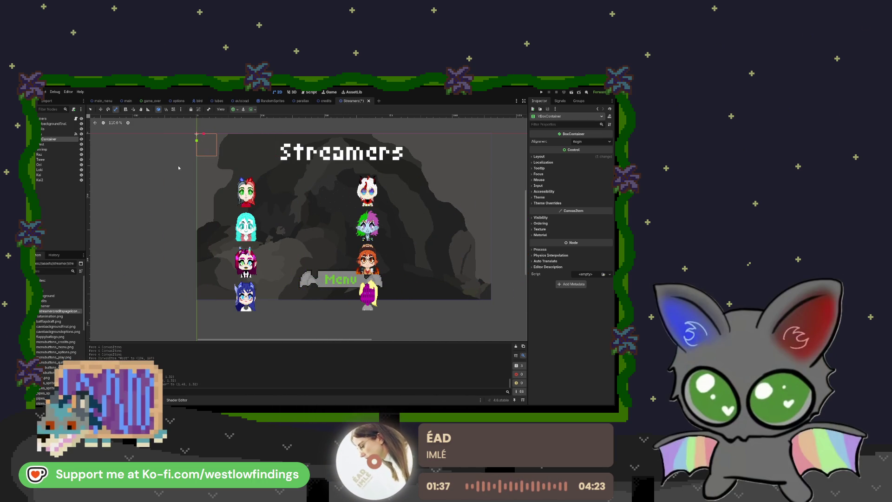
{"action": "key", "text": "ctrl+z"}
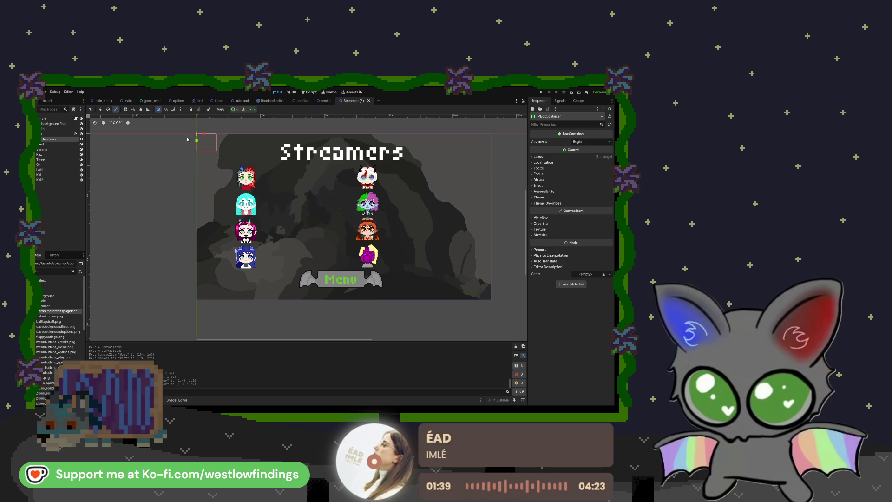
{"action": "left_click", "coordinate": [101, 110]}
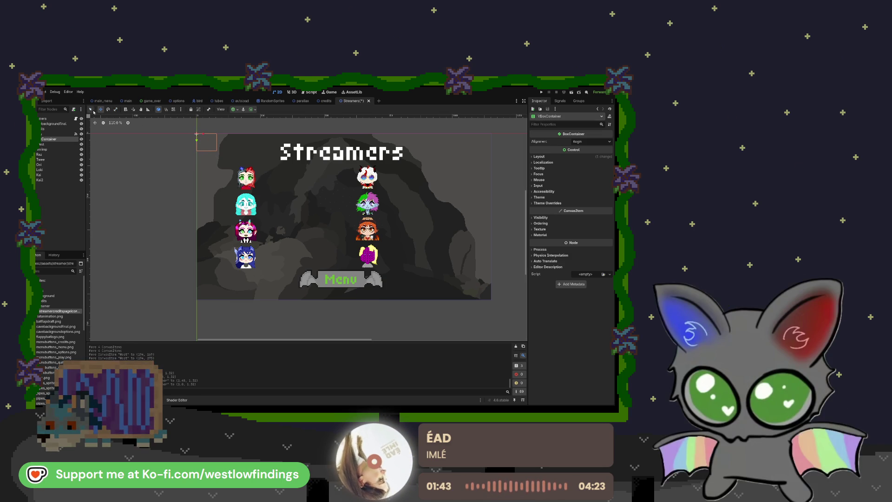
{"action": "left_click_drag", "start_coordinate": [219, 153], "coordinate": [492, 300]}
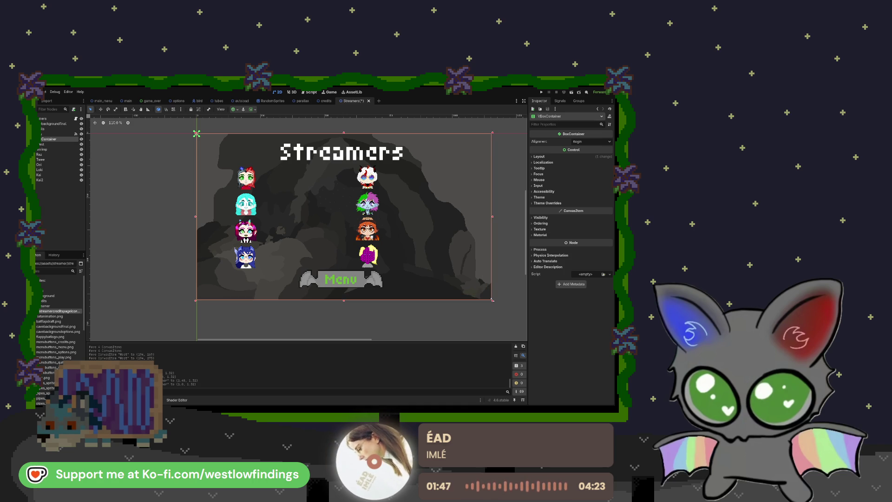
{"action": "left_click", "coordinate": [311, 321]}
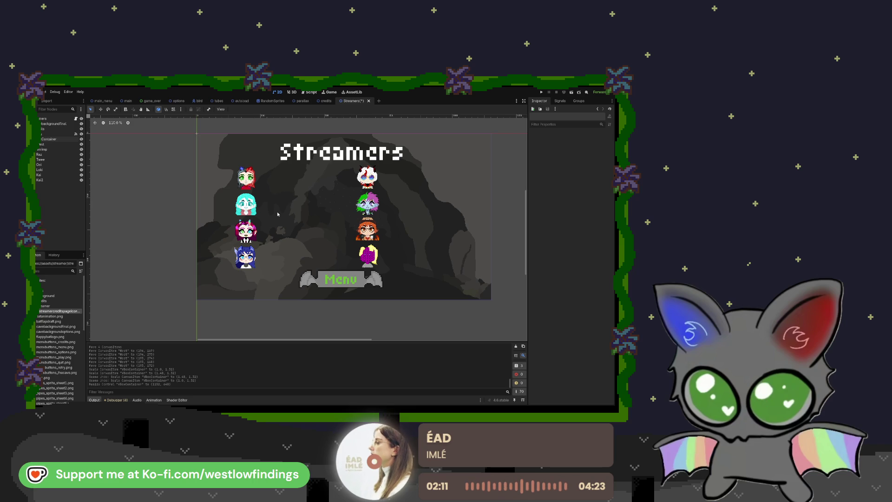
{"action": "scroll", "coordinate": [278, 215], "scroll_direction": "up", "scroll_amount": 5}
{"action": "scroll", "coordinate": [277, 214], "scroll_direction": "up", "scroll_amount": 1}
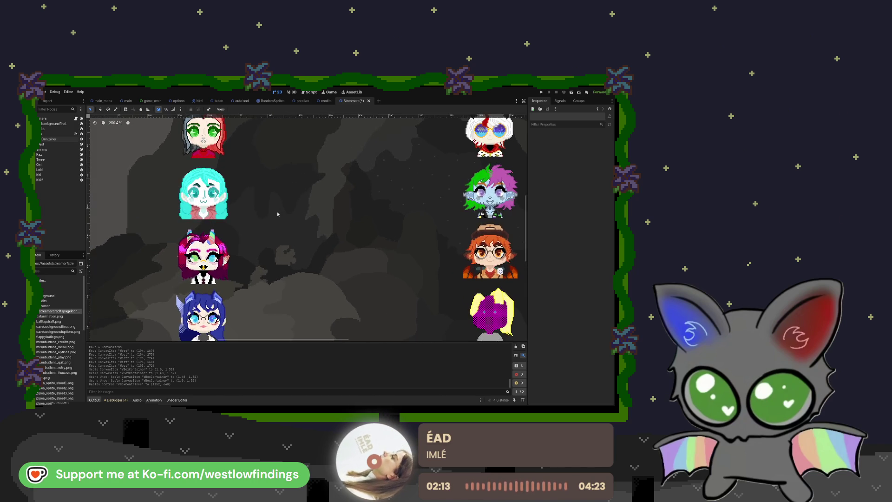
{"action": "scroll", "coordinate": [278, 212], "scroll_direction": "down", "scroll_amount": 2}
{"action": "scroll", "coordinate": [278, 211], "scroll_direction": "up", "scroll_amount": 2}
{"action": "scroll", "coordinate": [278, 211], "scroll_direction": "down", "scroll_amount": 8}
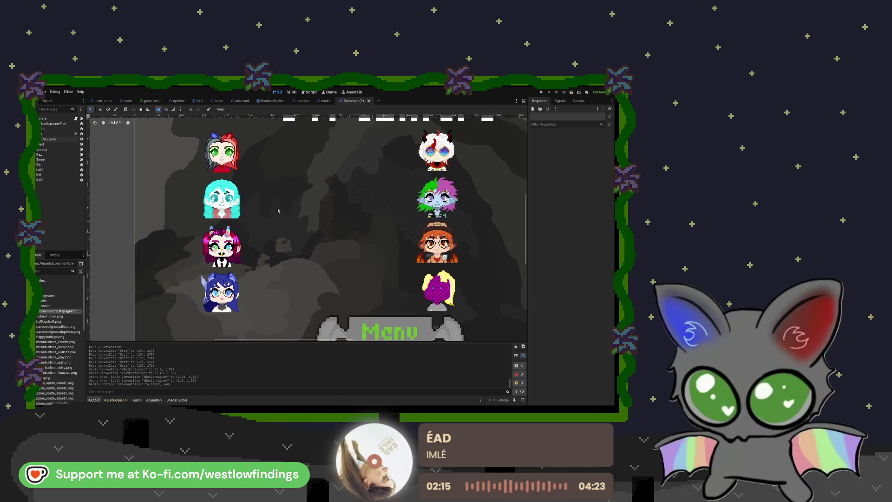
{"action": "left_click_drag", "start_coordinate": [325, 202], "coordinate": [293, 208]}
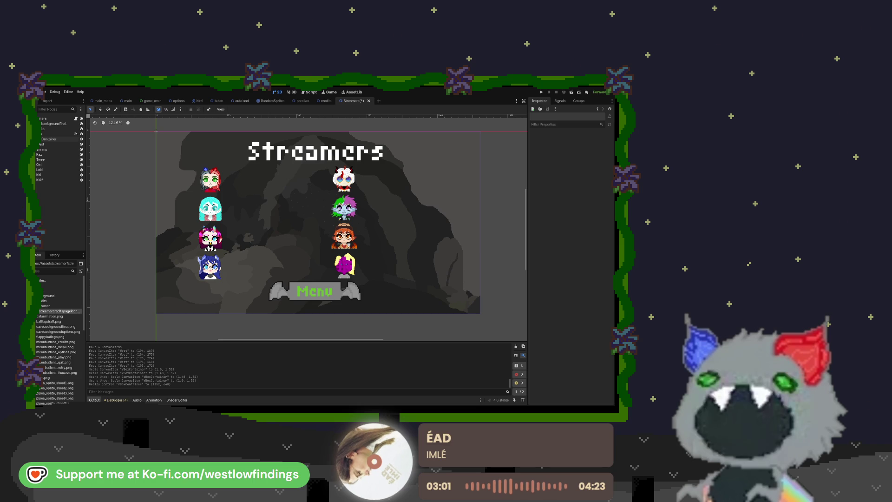
{"action": "scroll", "coordinate": [198, 223], "scroll_direction": "up", "scroll_amount": 4}
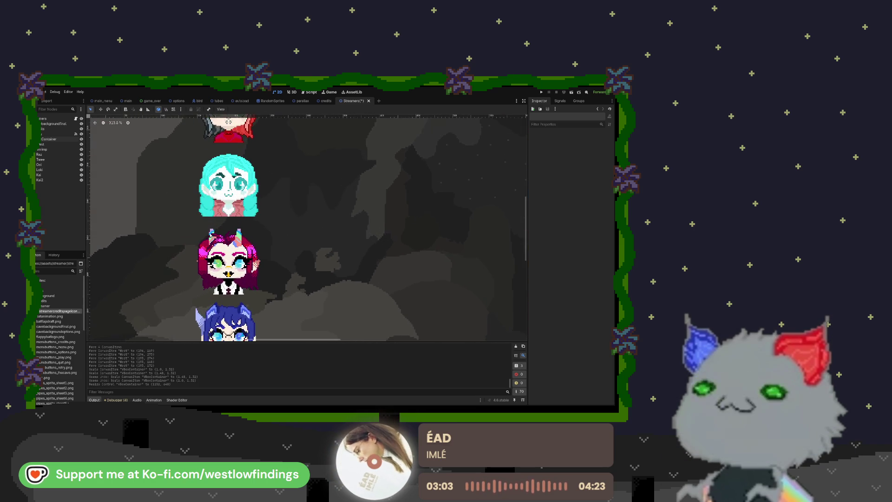
Set the second sprite's Region x to 120, the third's to 60, and rename the second raz
{"action": "scroll", "coordinate": [292, 209], "scroll_direction": "up", "scroll_amount": 1}
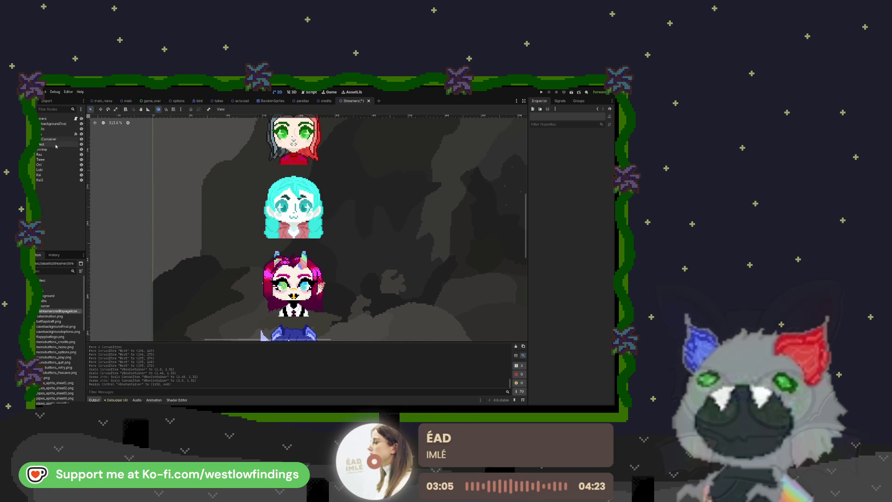
{"action": "left_click", "coordinate": [55, 149]}
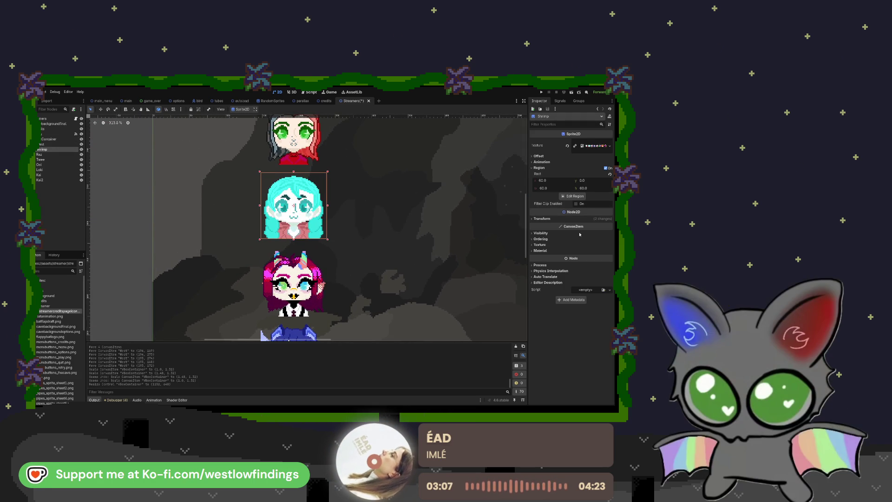
{"action": "left_click", "coordinate": [543, 181]}
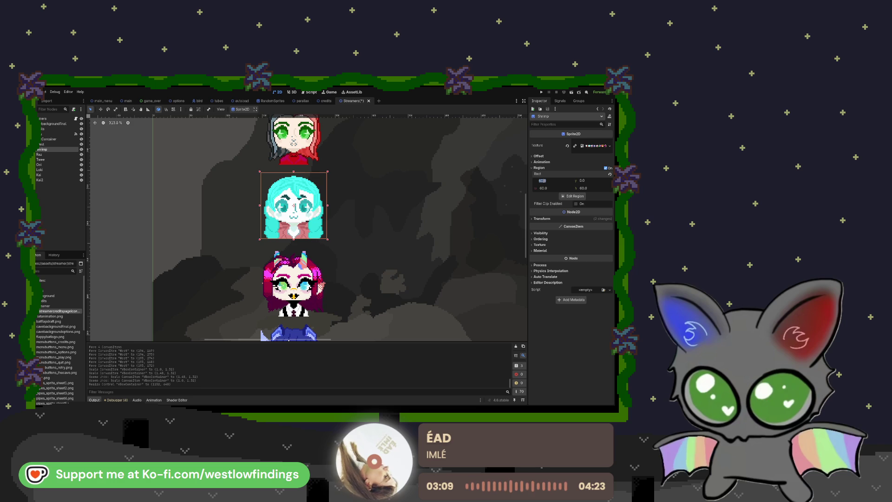
{"action": "type", "text": "120"}
{"action": "key", "text": "Return"}
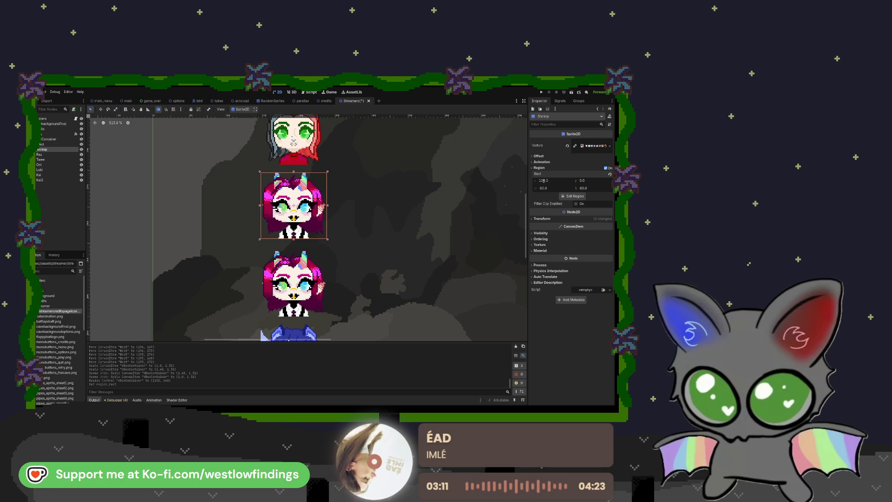
{"action": "left_click", "coordinate": [40, 154]}
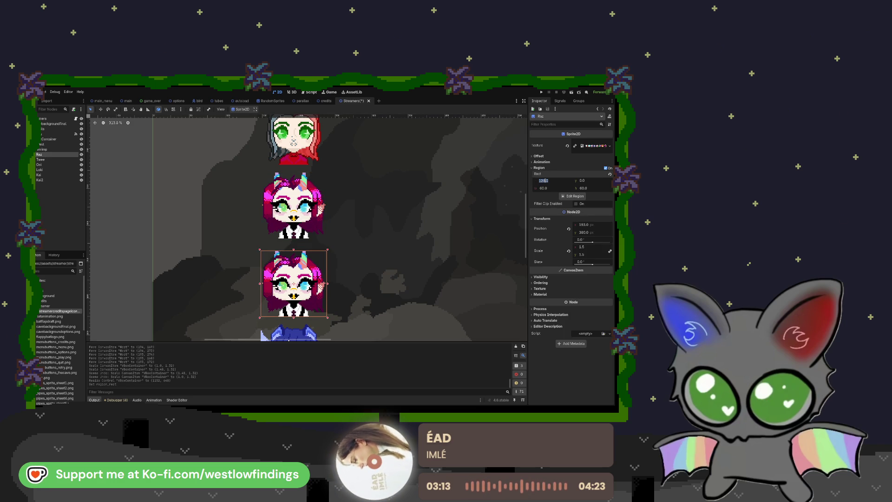
{"action": "type", "text": "60"}
{"action": "key", "text": "Return"}
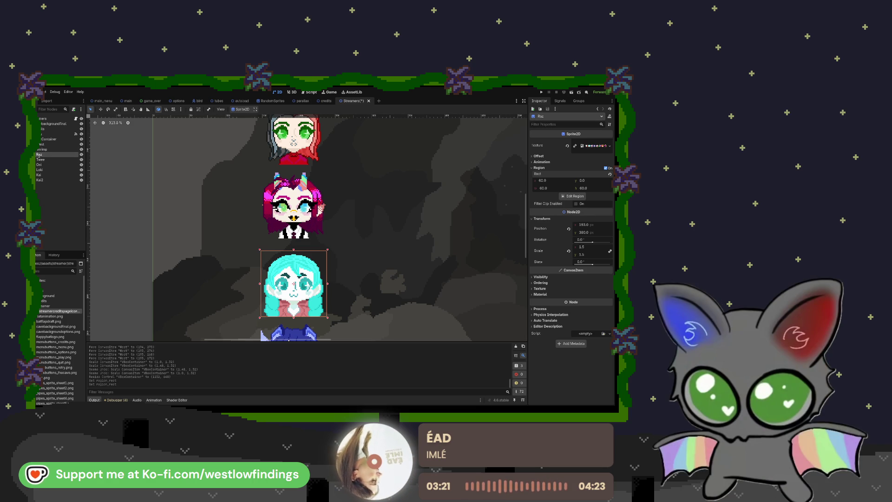
{"action": "left_click", "coordinate": [41, 149]}
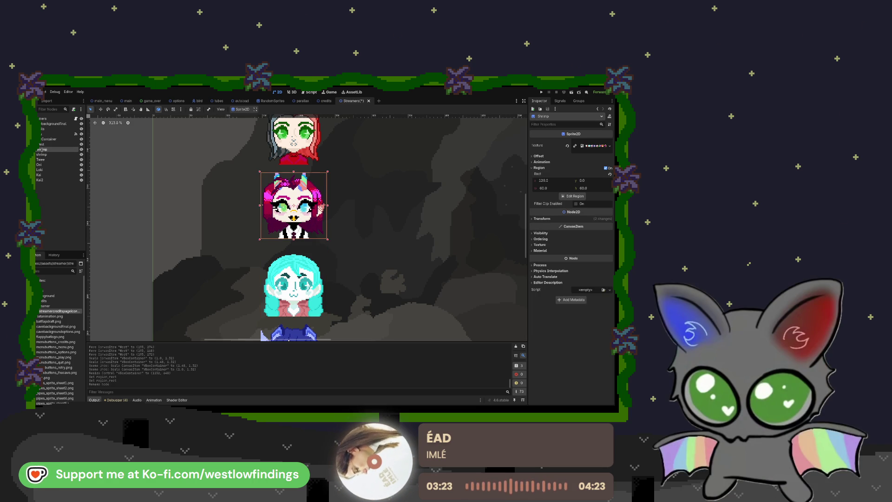
{"action": "type", "text": "raz"}
{"action": "key", "text": "Return"}
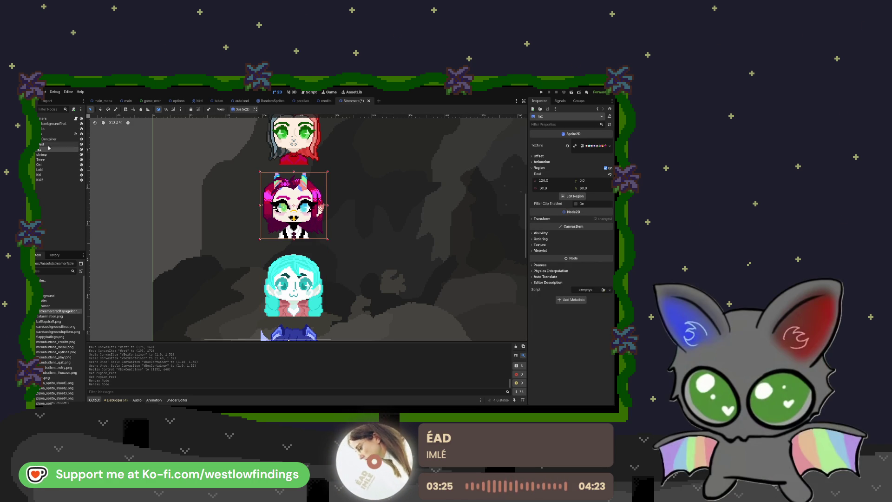
{"action": "scroll", "coordinate": [337, 223], "scroll_direction": "down", "scroll_amount": 8}
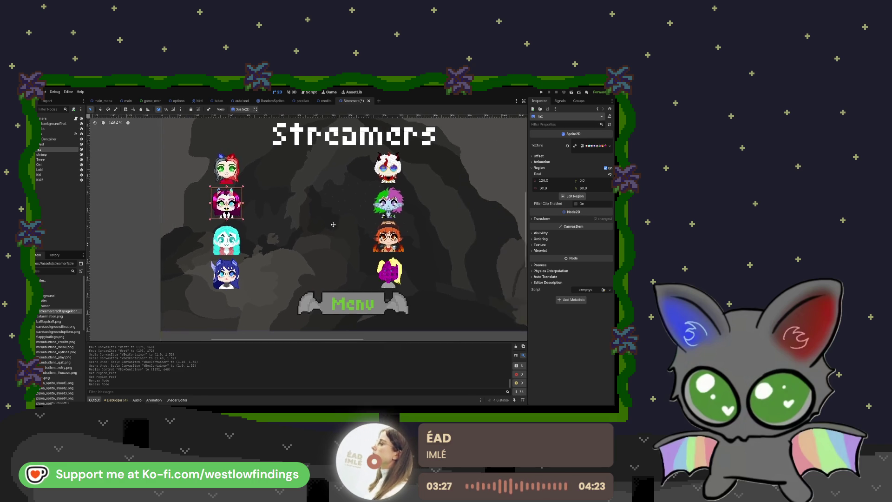
Centre the scene, collapse the portrait container and toggle its visibility off and back on
{"action": "scroll", "coordinate": [261, 220], "scroll_direction": "down", "scroll_amount": 3}
{"action": "left_click", "coordinate": [164, 197]}
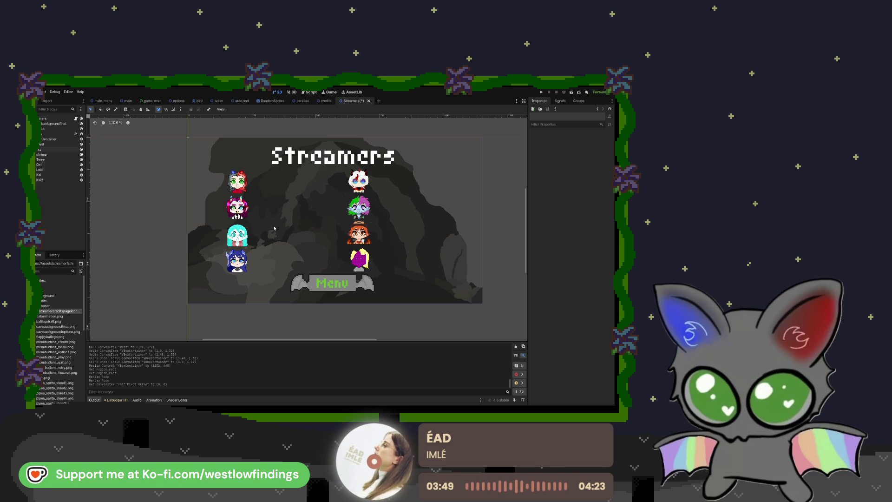
{"action": "mouse_move", "coordinate": [274, 229]}
{"action": "left_mouse_down"}
{"action": "mouse_move", "coordinate": [309, 202]}
{"action": "mouse_move", "coordinate": [290, 226]}
{"action": "mouse_move", "coordinate": [269, 215]}
{"action": "left_mouse_up"}
{"action": "left_click", "coordinate": [49, 139]}
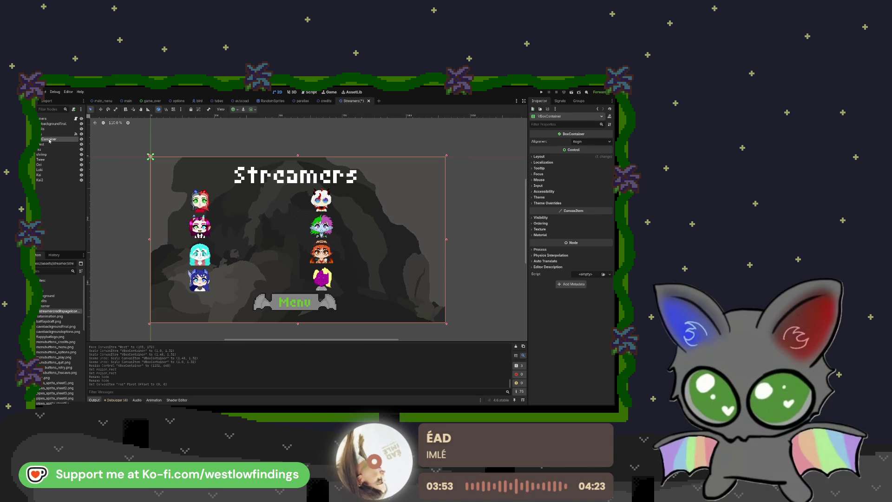
{"action": "key", "text": "Left"}
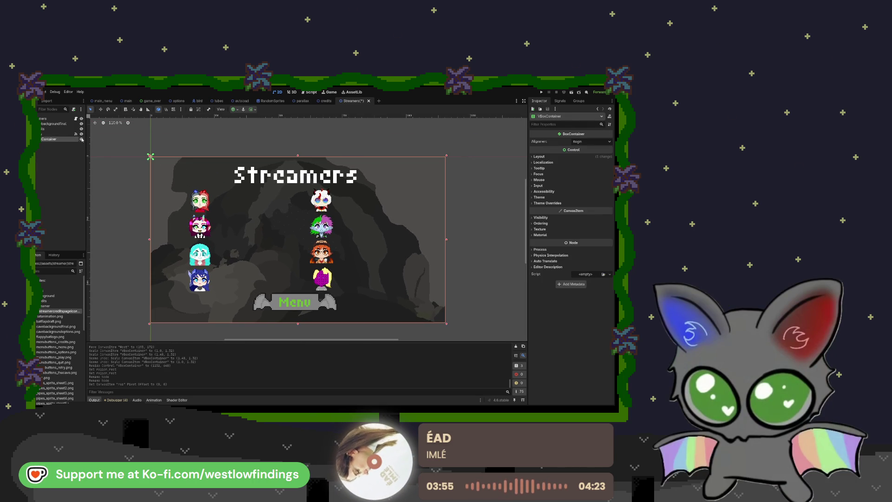
{"action": "left_click", "coordinate": [82, 140]}
{"action": "left_click", "coordinate": [82, 139]}
{"action": "left_click", "coordinate": [82, 139]}
{"action": "left_click", "coordinate": [81, 139]}
{"action": "left_click", "coordinate": [81, 139]}
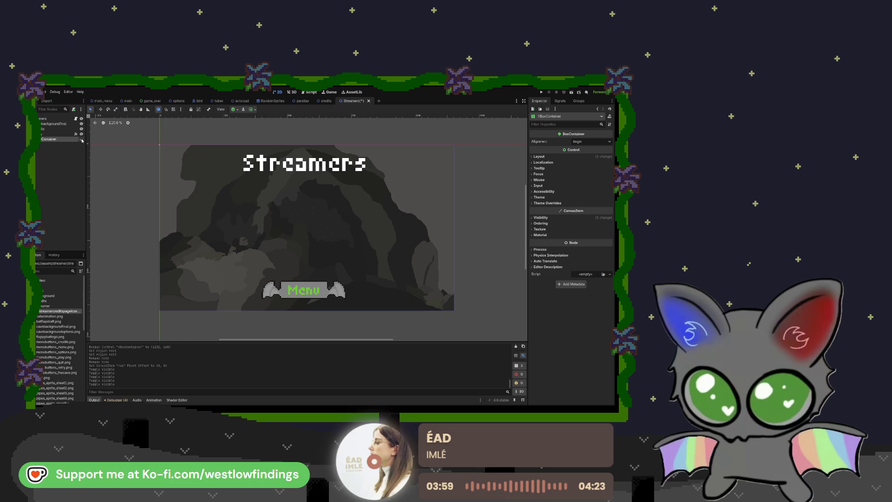
{"action": "left_click", "coordinate": [82, 139]}
Add a LinkButton child node under the Streamers root
{"action": "left_click", "coordinate": [47, 119]}
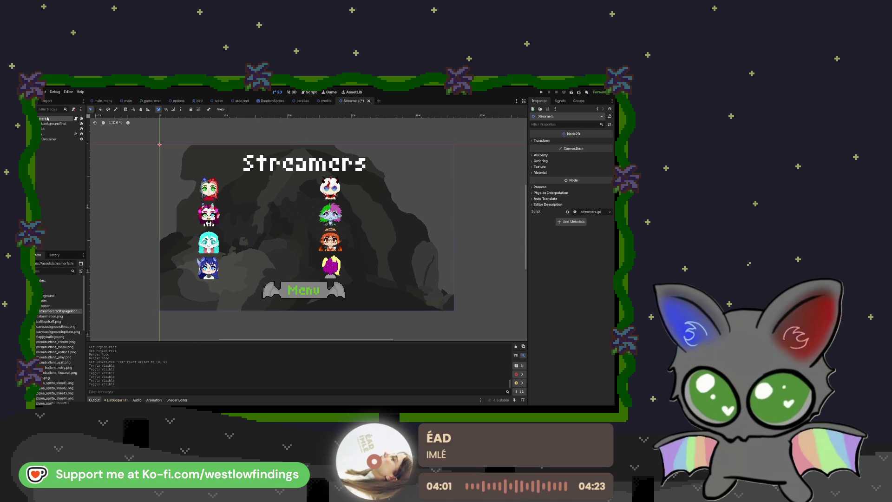
{"action": "key", "text": "ctrl+a"}
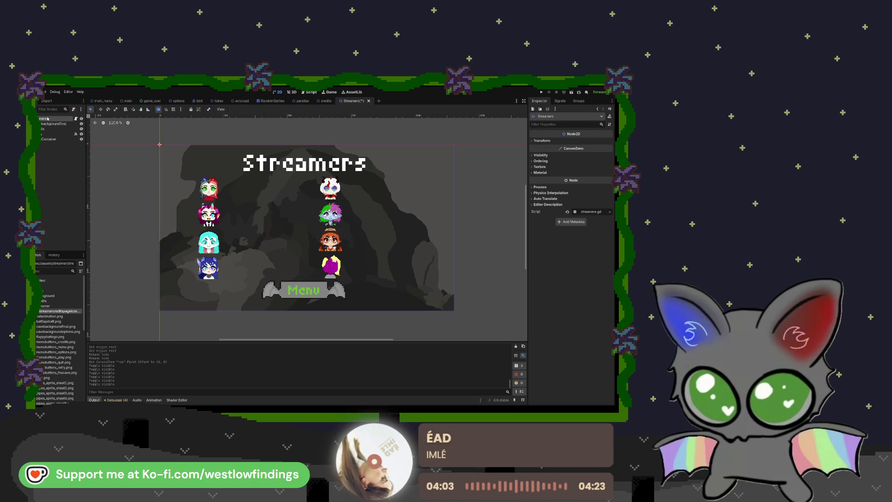
{"action": "key", "text": "Return"}
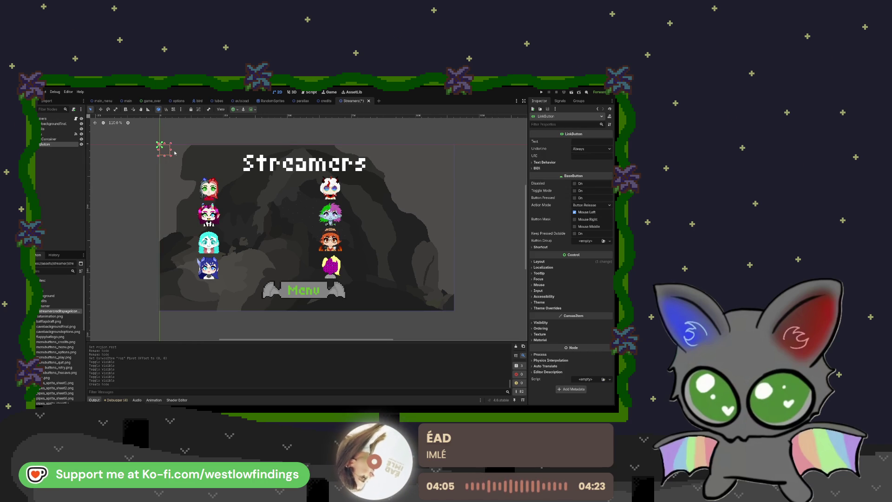
Set the LinkButton's Text and URI to the Twitch channel URL and place it beside the top-left portrait
{"action": "left_click", "coordinate": [583, 140]}
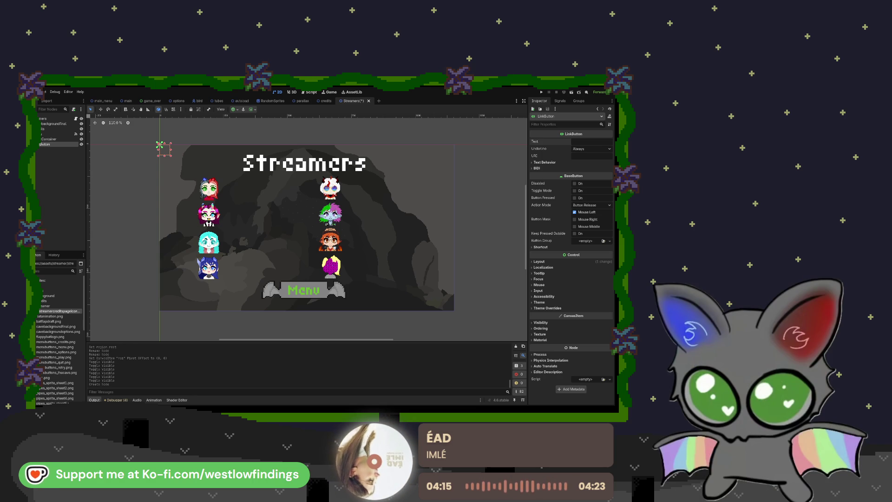
{"action": "type", "text": "https://www.twitch.tv/westlowfindings"}
{"action": "left_click", "coordinate": [587, 156]}
{"action": "type", "text": "https://www.twitch.tv/westlowfindings"}
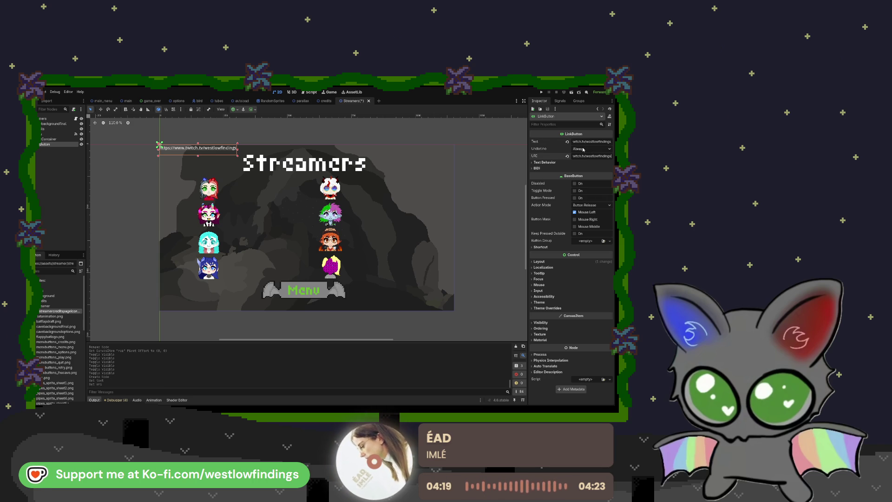
{"action": "left_click_drag", "start_coordinate": [197, 146], "coordinate": [263, 189]}
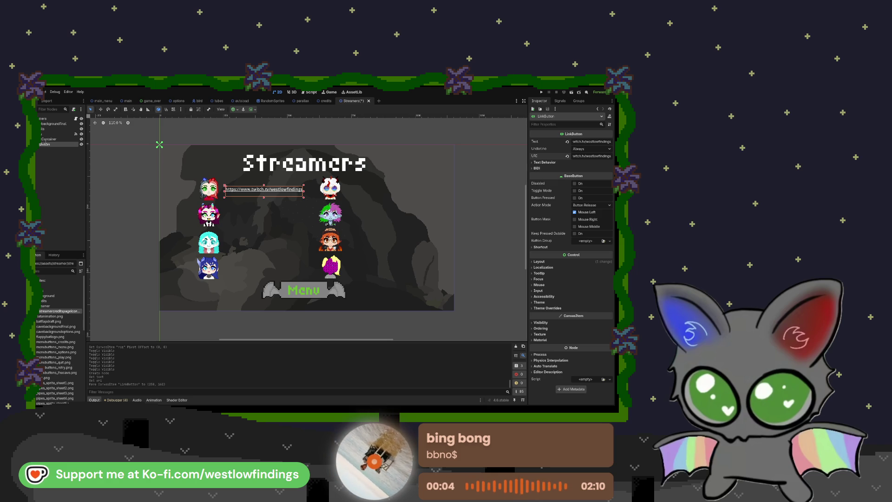
Rename the link node West and duplicate it
{"action": "key", "text": "F2"}
{"action": "type", "text": "West"}
{"action": "key", "text": "Return"}
{"action": "key", "text": "ctrl+d"}
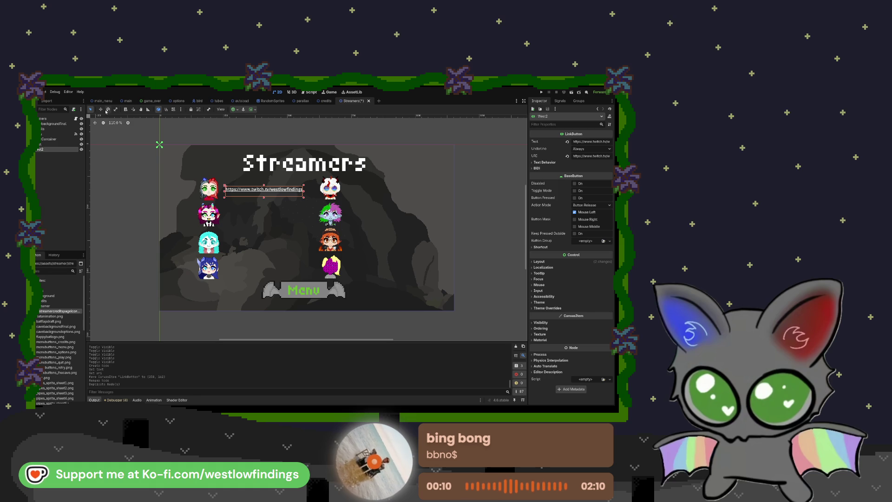
With the Move tool, drag the duplicated Twitch link down beside the second portrait
{"action": "left_click", "coordinate": [101, 109]}
{"action": "left_click_drag", "start_coordinate": [226, 193], "coordinate": [226, 217]}
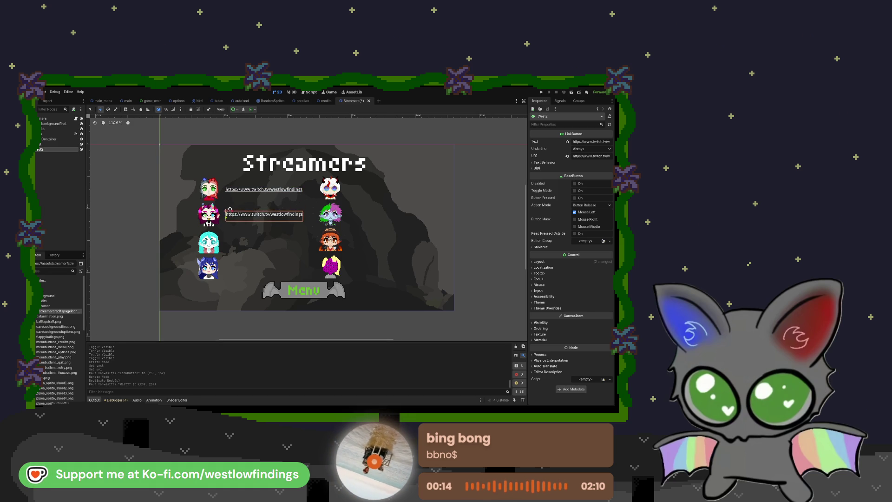
{"action": "key", "text": "ctrl+z"}
{"action": "scroll", "coordinate": [219, 200], "scroll_direction": "up", "scroll_amount": 5}
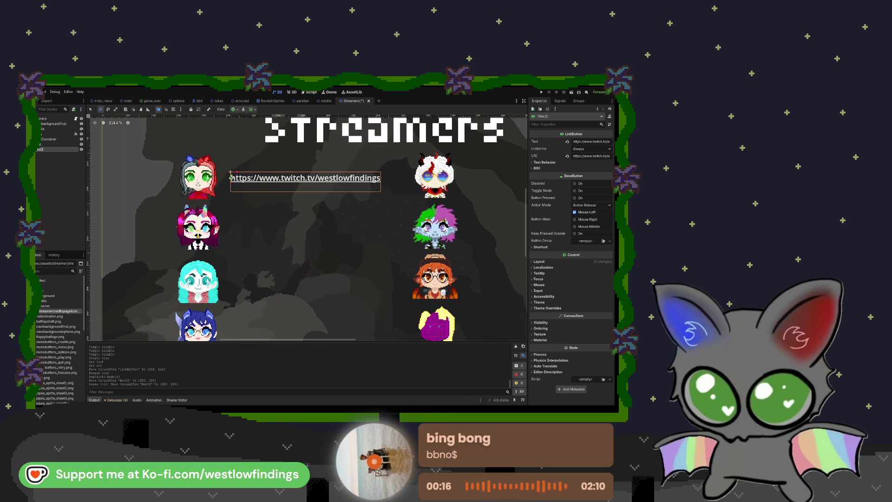
{"action": "left_click_drag", "start_coordinate": [231, 178], "coordinate": [231, 232]}
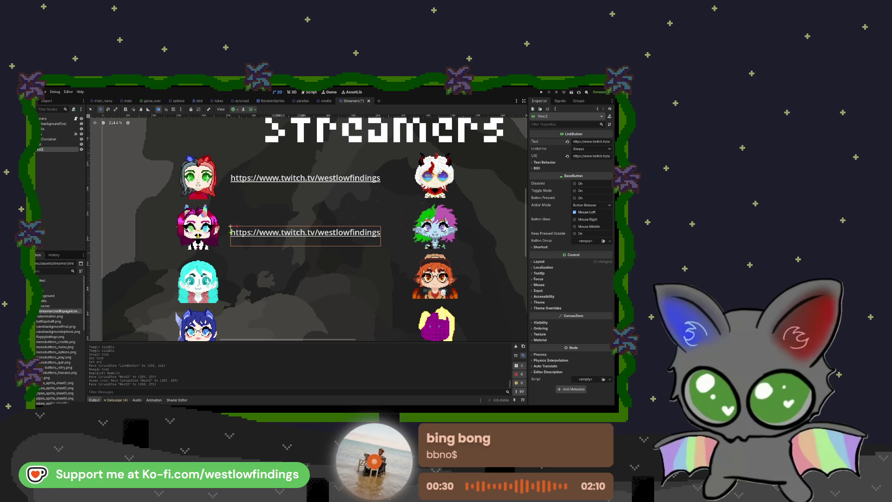
Set the link's Text and URI to the second streamer's Twitch URL and rename the node after them
{"action": "type", "text": "https://www.twitch.tv/razielvespers"}
{"action": "triple_click", "coordinate": [589, 156]}
{"action": "key", "text": "ctrl+v"}
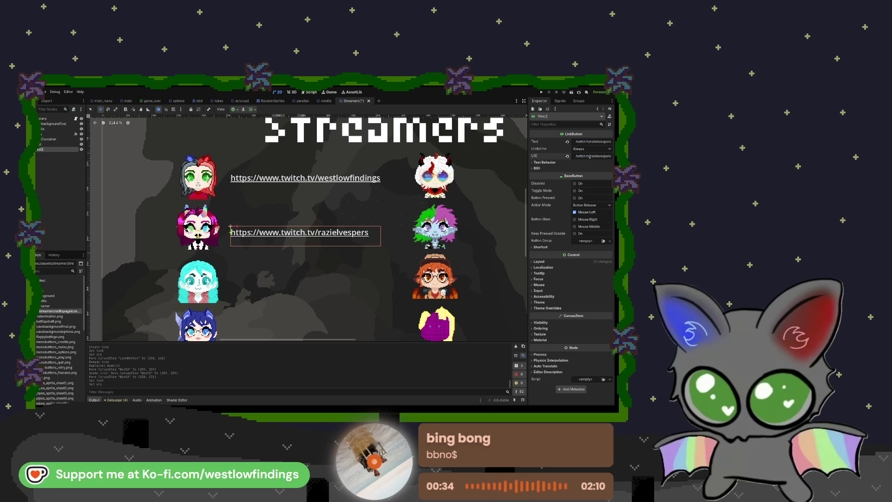
{"action": "scroll", "coordinate": [404, 233], "scroll_direction": "down", "scroll_amount": 3}
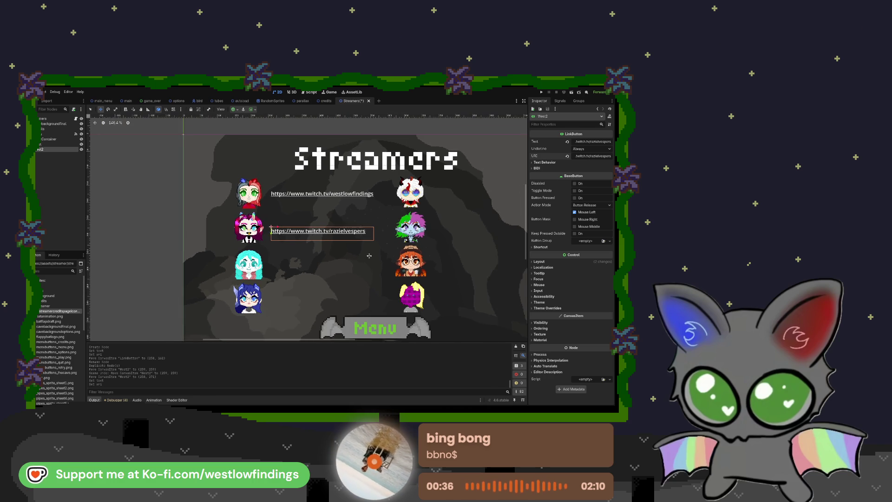
{"action": "scroll", "coordinate": [317, 233], "scroll_direction": "down", "scroll_amount": 1}
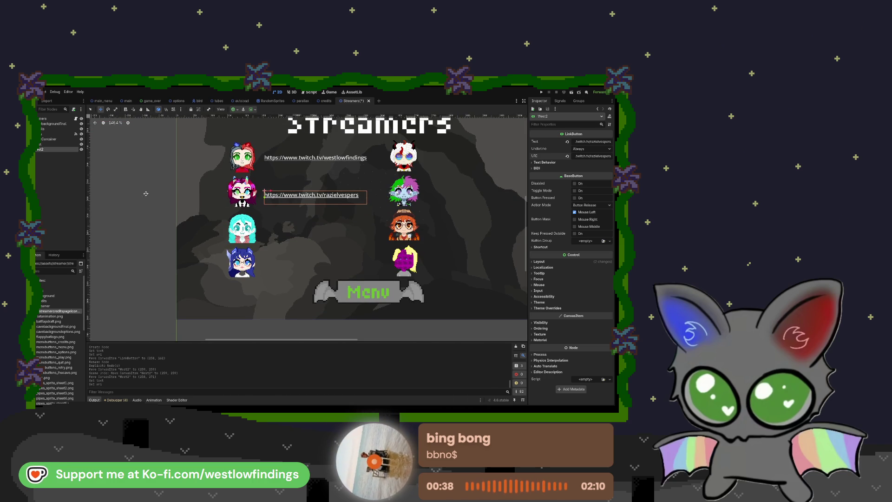
{"action": "type", "text": "Raz"}
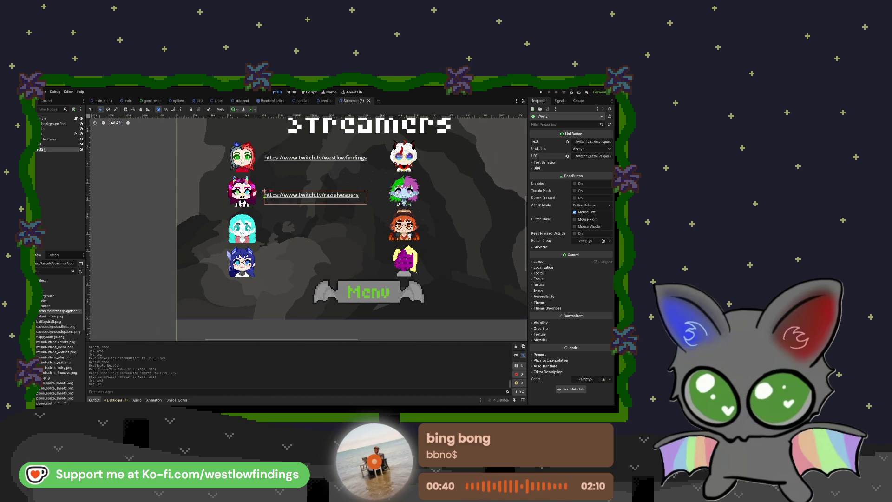
{"action": "key", "text": "Return"}
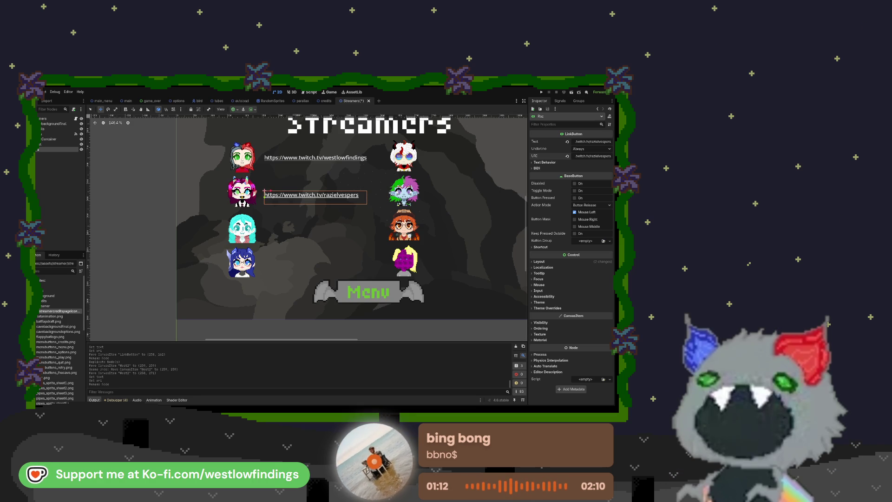
Duplicate the second link, rename the copy for the third streamer, and move it beside the third portrait
{"action": "scroll", "coordinate": [347, 270], "scroll_direction": "up", "scroll_amount": 2}
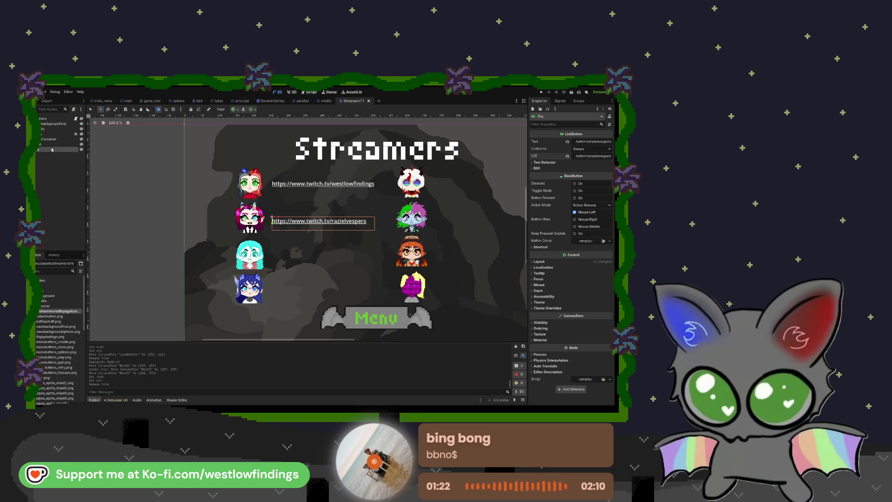
{"action": "key", "text": "ctrl+d"}
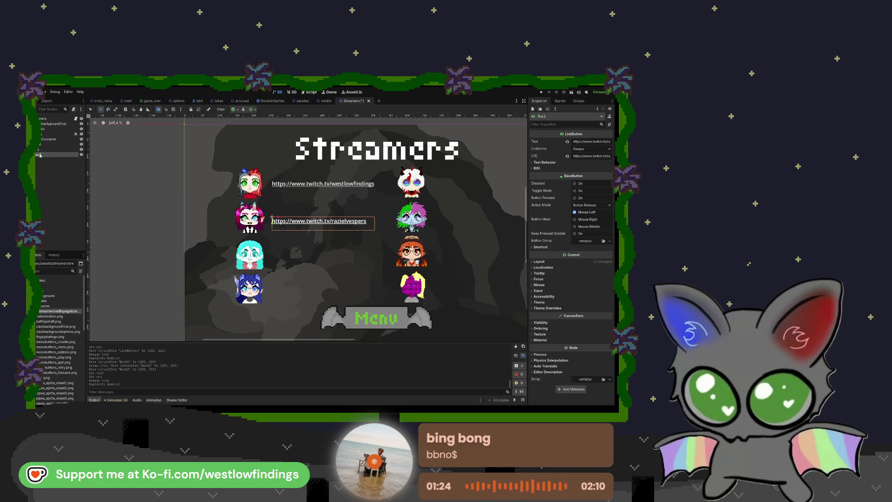
{"action": "type", "text": "RazShrimp2"}
{"action": "key", "text": "Return"}
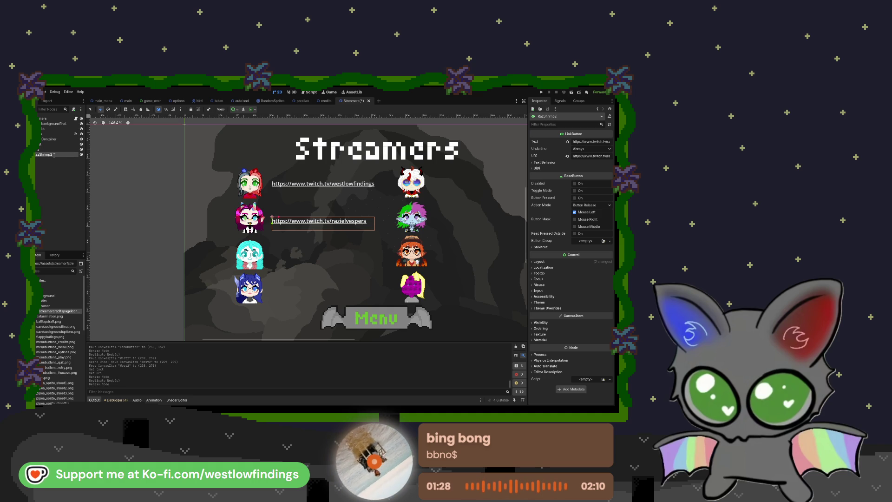
{"action": "type", "text": "Shrimp"}
{"action": "key", "text": "Return"}
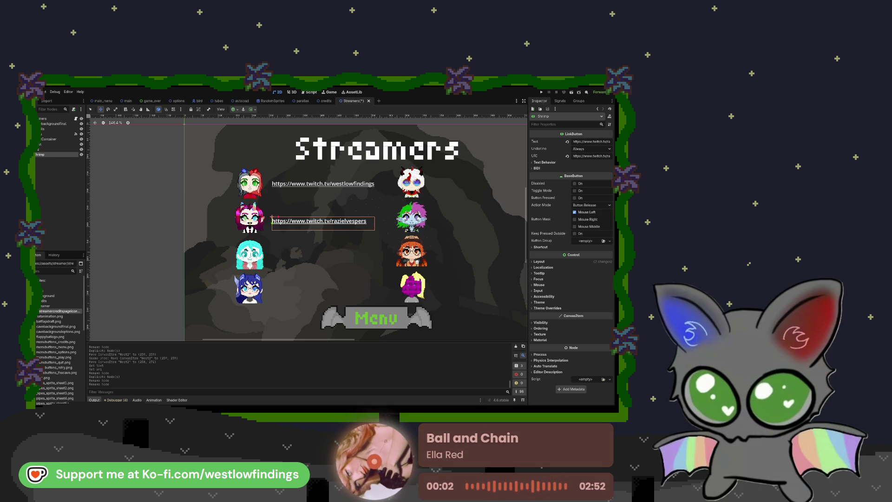
{"action": "left_click_drag", "start_coordinate": [271, 222], "coordinate": [271, 260]}
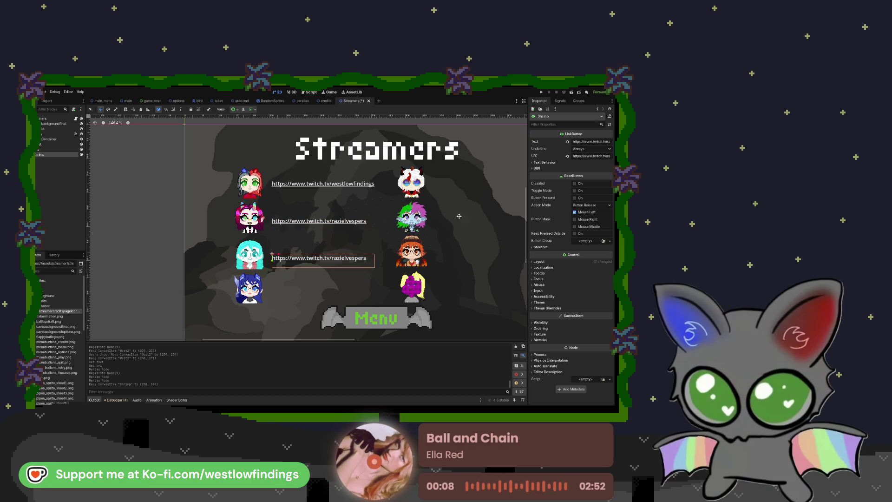
Replace the third link's Text and URI with the third streamer's Twitch URL
{"action": "triple_click", "coordinate": [583, 142]}
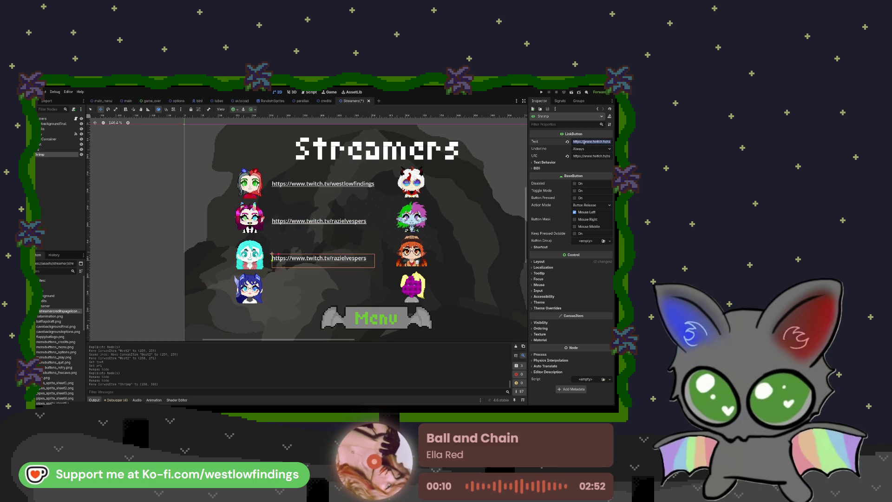
{"action": "type", "text": "https://www.twitch.tv/kathwynntheshrimp"}
{"action": "triple_click", "coordinate": [587, 156]}
{"action": "key", "text": "ctrl+v"}
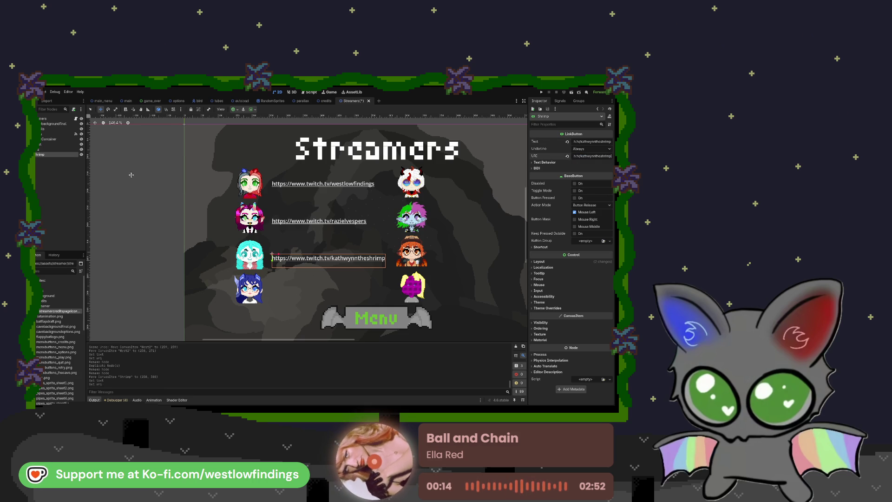
Duplicate the third link, rename it for the fourth streamer, move it beside portrait four, and set its channel
{"action": "key", "text": "ctrl+d"}
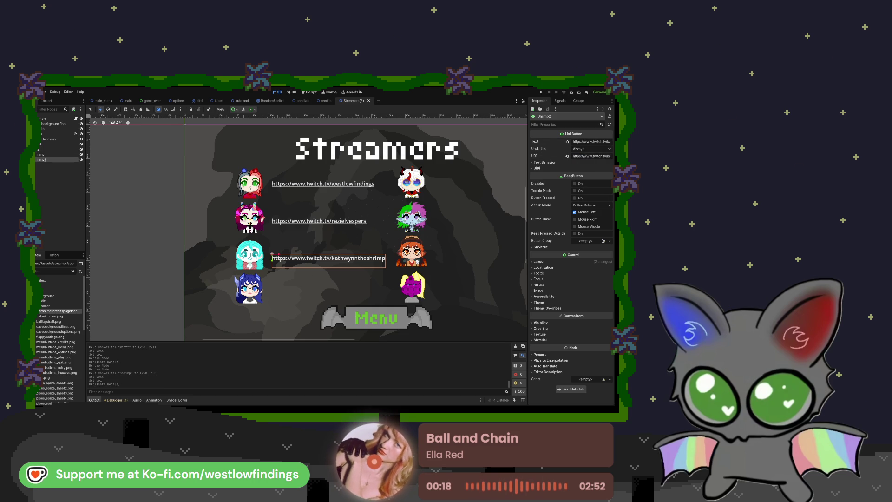
{"action": "type", "text": "twee"}
{"action": "key", "text": "Return"}
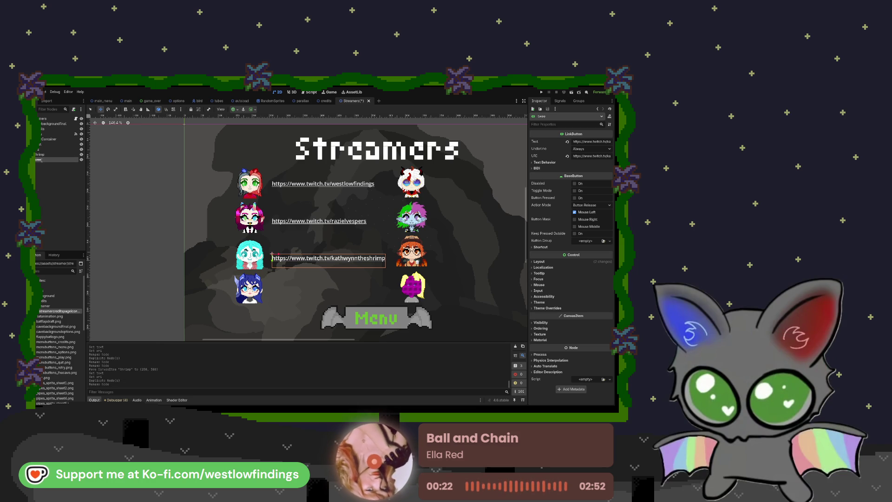
{"action": "type", "text": "Twee"}
{"action": "key", "text": "Return"}
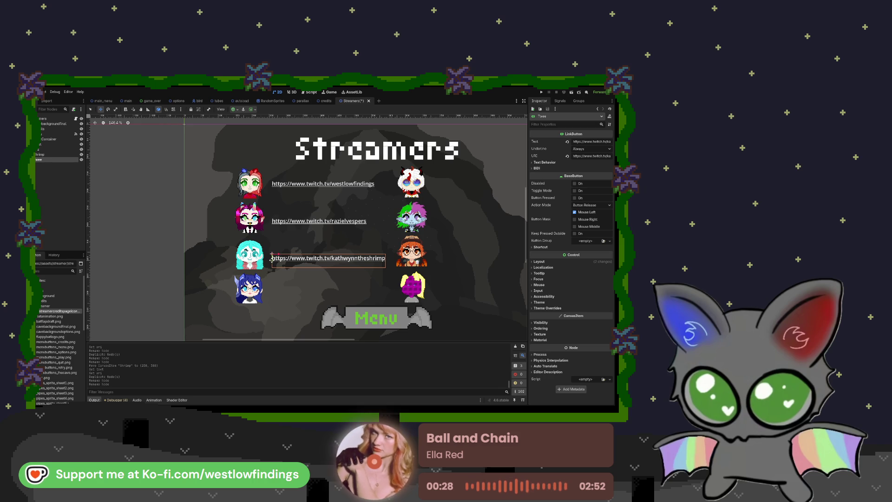
{"action": "left_click_drag", "start_coordinate": [272, 259], "coordinate": [272, 291]}
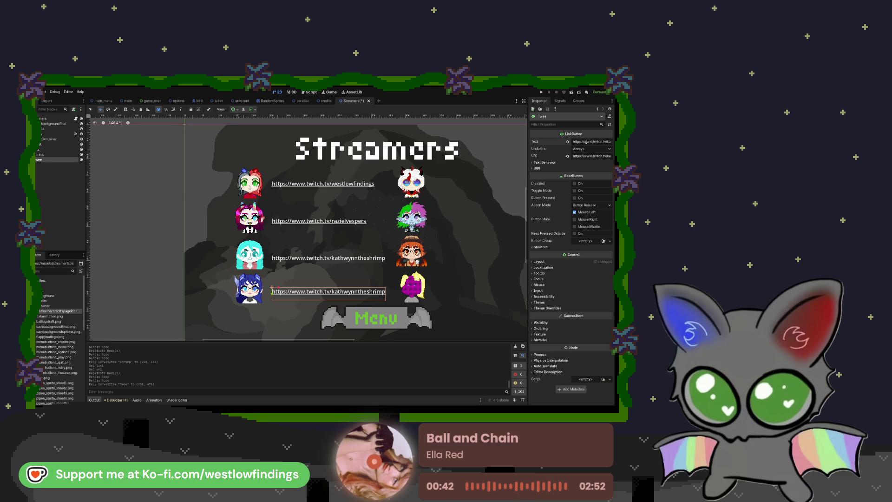
{"action": "type", "text": "https://www.twitch.tv/tweewhitefang"}
{"action": "key", "text": "ctrl+v"}
Select all four left-column link buttons
{"action": "scroll", "coordinate": [275, 220], "scroll_direction": "down", "scroll_amount": 3}
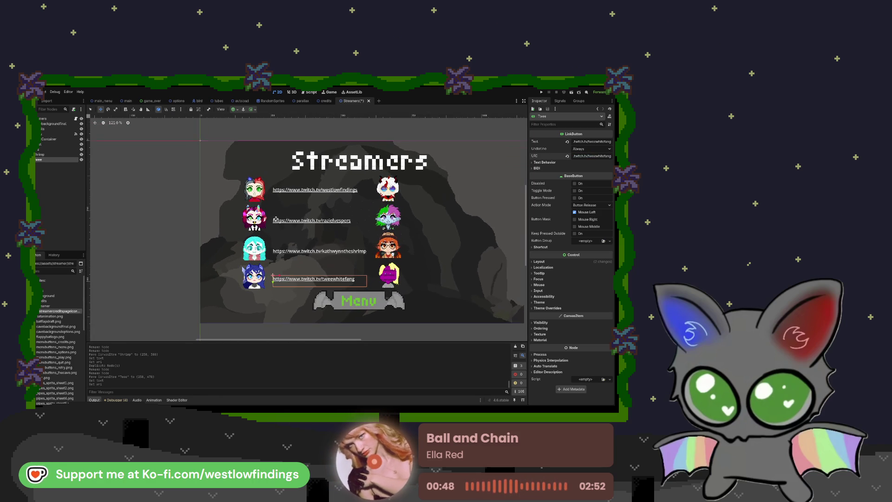
{"action": "scroll", "coordinate": [279, 223], "scroll_direction": "right", "scroll_amount": 5}
{"action": "scroll", "coordinate": [285, 226], "scroll_direction": "up", "scroll_amount": 1}
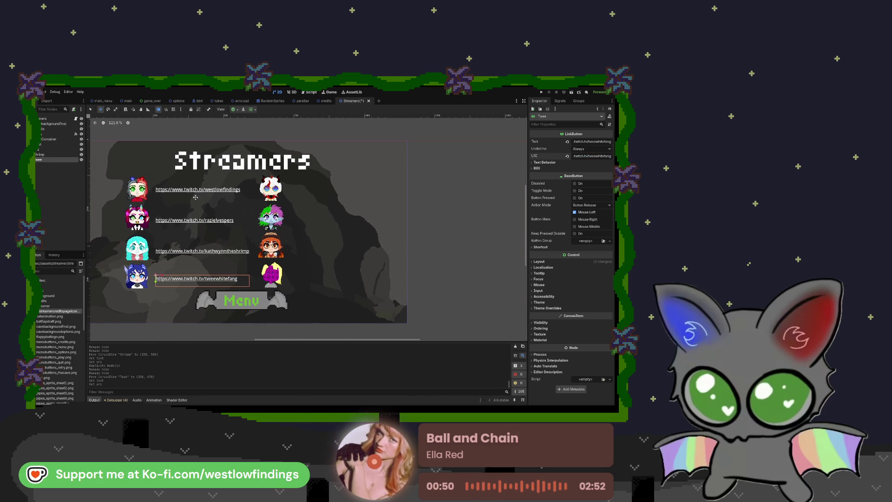
{"action": "left_click", "coordinate": [43, 145], "text": "shift"}
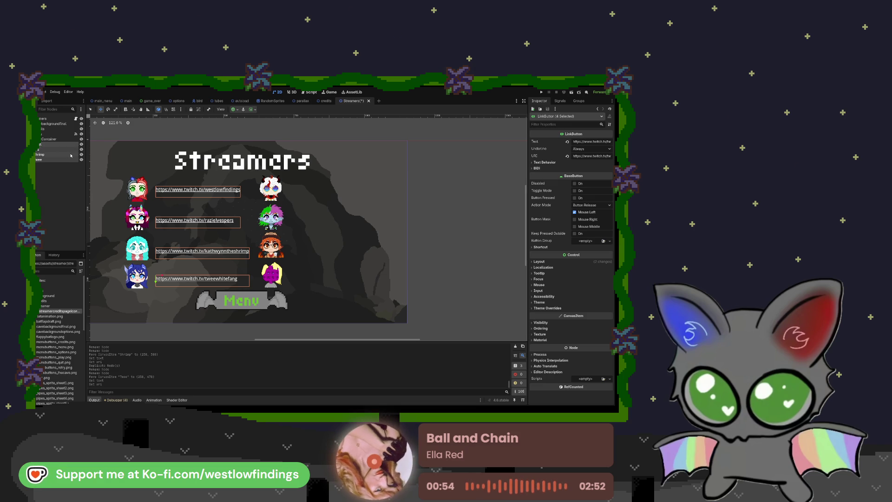
Duplicate the four links into the right column and rename the top-right copy for its streamer
{"action": "key", "text": "ctrl+d"}
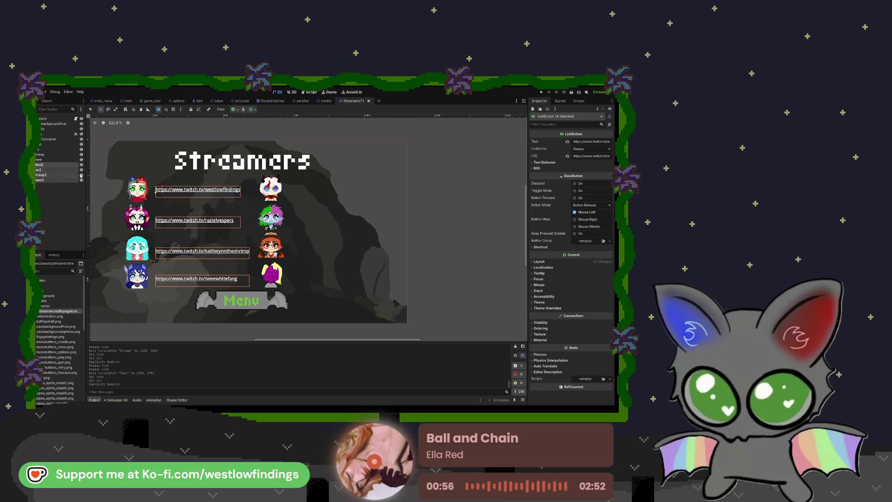
{"action": "left_click_drag", "start_coordinate": [164, 187], "coordinate": [297, 187]}
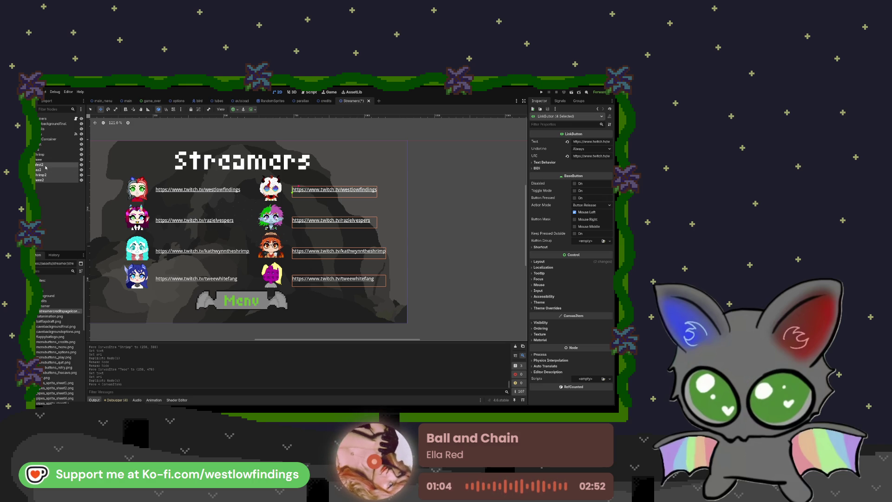
{"action": "left_click", "coordinate": [292, 186]}
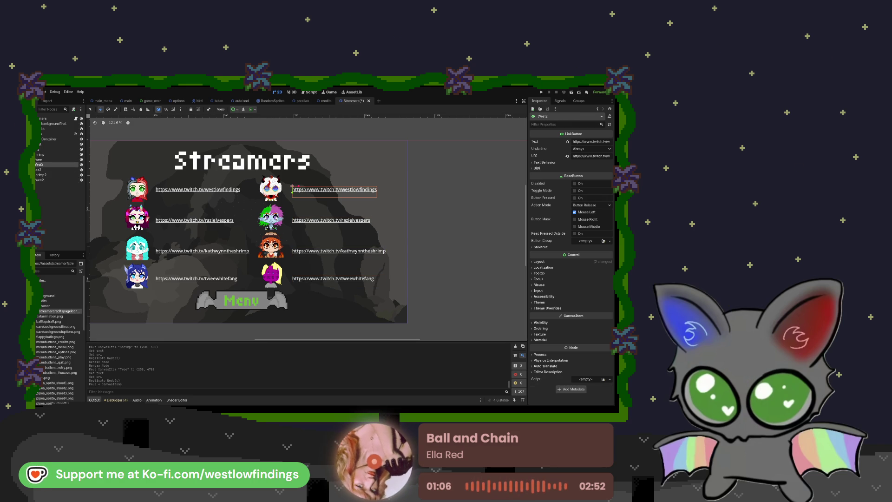
{"action": "double_click", "coordinate": [47, 165]}
{"action": "type", "text": "Oni"}
{"action": "key", "text": "Return"}
Rename the second, third and bottom right-column link copies for their streamers
{"action": "left_click", "coordinate": [41, 170]}
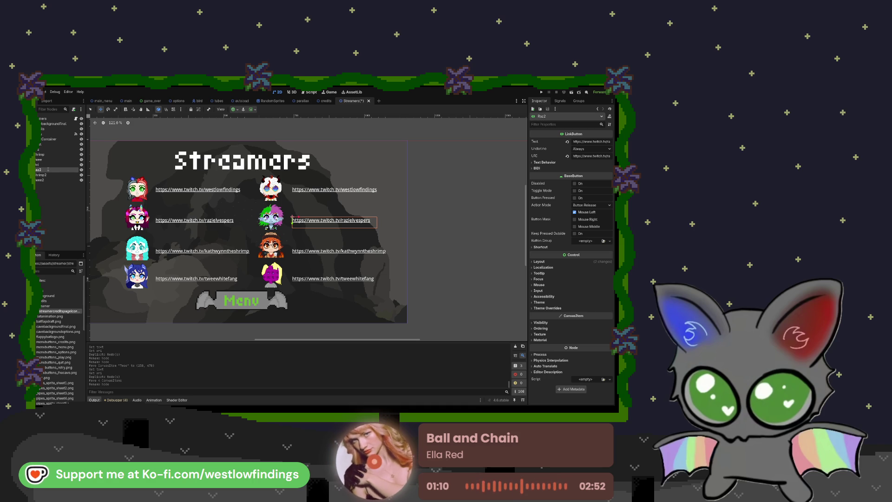
{"action": "type", "text": "Loki"}
{"action": "key", "text": "Return"}
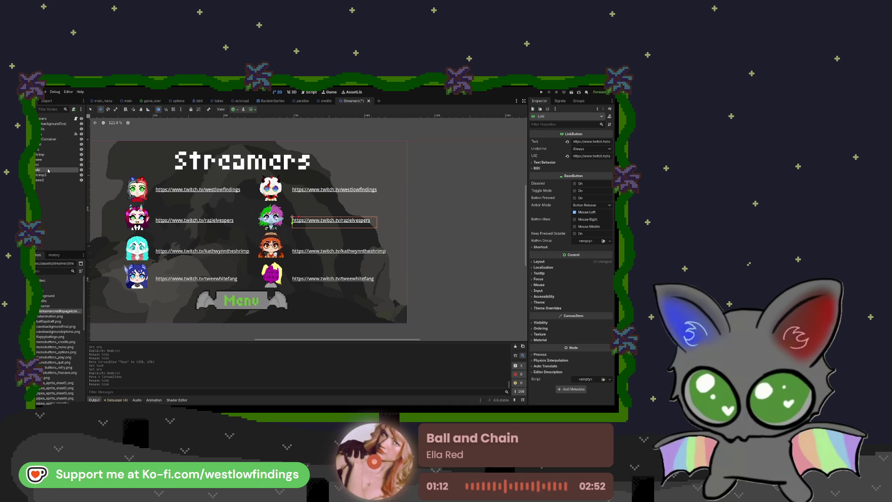
{"action": "left_click", "coordinate": [43, 175]}
{"action": "double_click", "coordinate": [43, 175]}
{"action": "type", "text": "Kai"}
{"action": "key", "text": "Return"}
{"action": "left_click", "coordinate": [40, 181]}
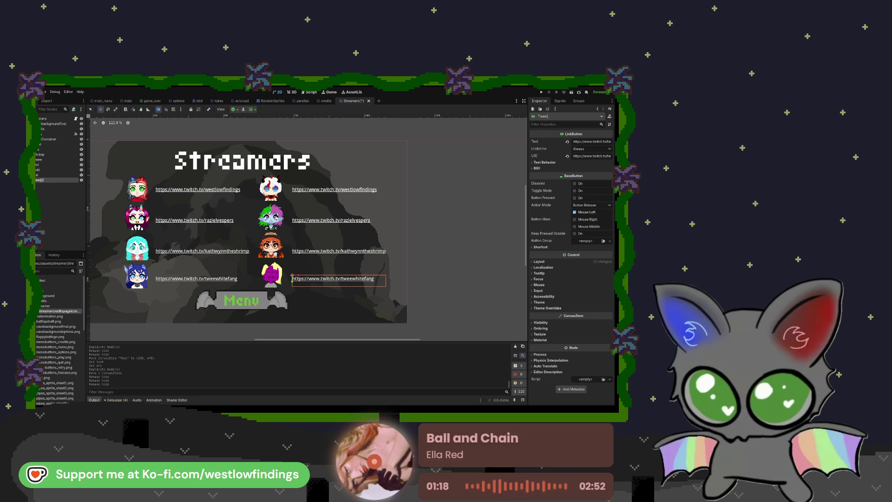
{"action": "double_click", "coordinate": [41, 181]}
{"action": "type", "text": "Crim"}
{"action": "key", "text": "Return"}
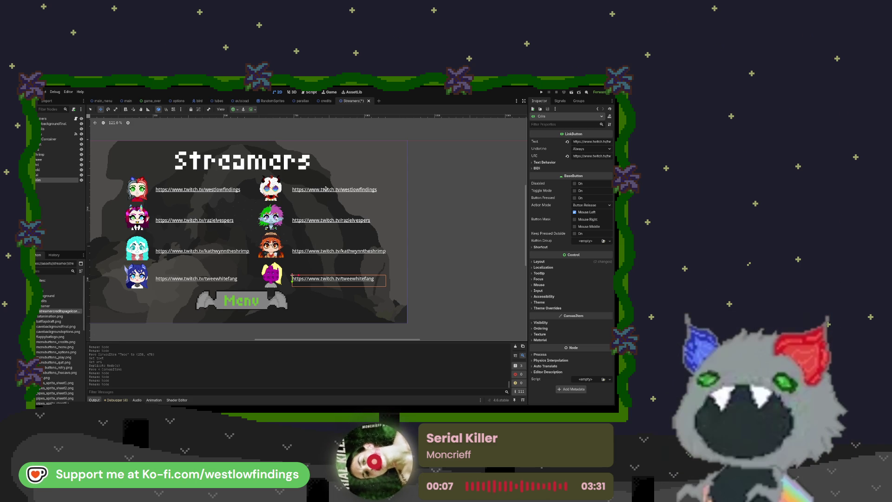
{"action": "left_click", "coordinate": [58, 165]}
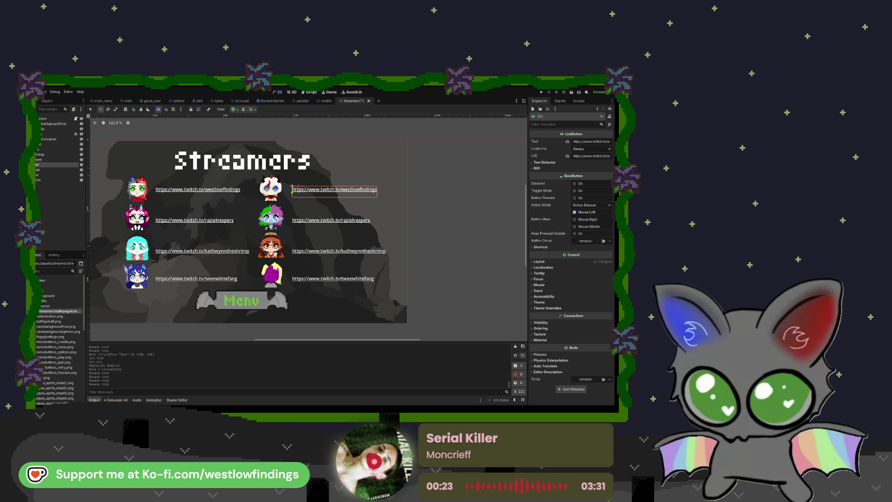
Point the top-right and second right-column links' Text and URI to their own Twitch channels
{"action": "type", "text": "https://www.twitch.tv/oni_of_abyss"}
{"action": "left_click", "coordinate": [587, 156]}
{"action": "key", "text": "ctrl+v"}
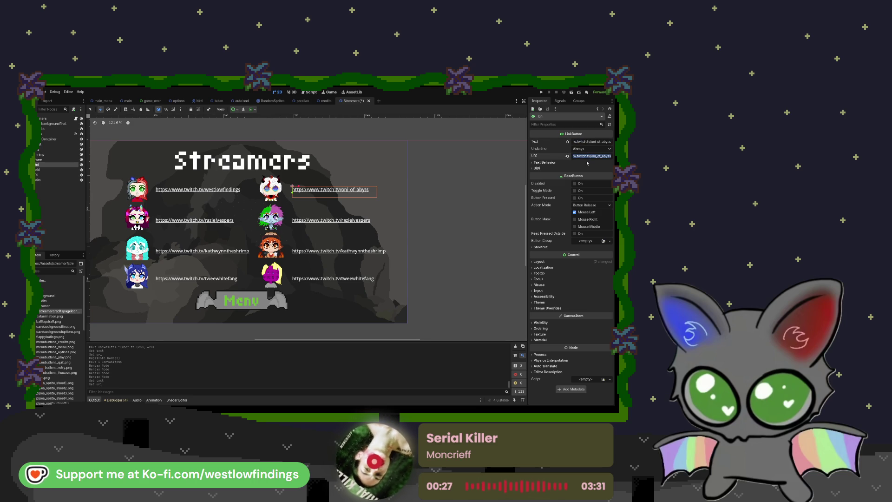
{"action": "key", "text": "Return"}
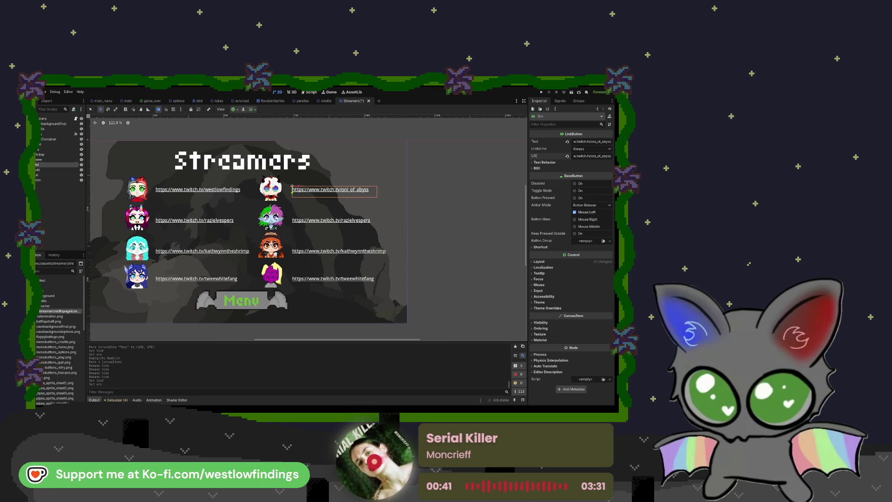
{"action": "left_click", "coordinate": [47, 170]}
{"action": "key", "text": "ctrl+a"}
{"action": "type", "text": "https://twitch.tv/itslokiluck"}
{"action": "left_click", "coordinate": [590, 156]}
{"action": "key", "text": "ctrl+a"}
{"action": "type", "text": "https://twitch.tv/itslokiluck"}
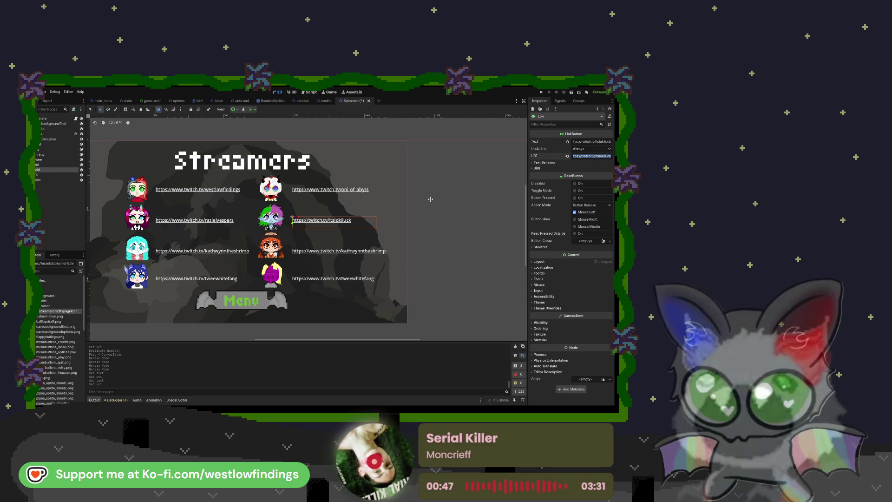
Update the third right-column link's Text and address, then select the bottom-right link's Text field
{"action": "left_click", "coordinate": [54, 175]}
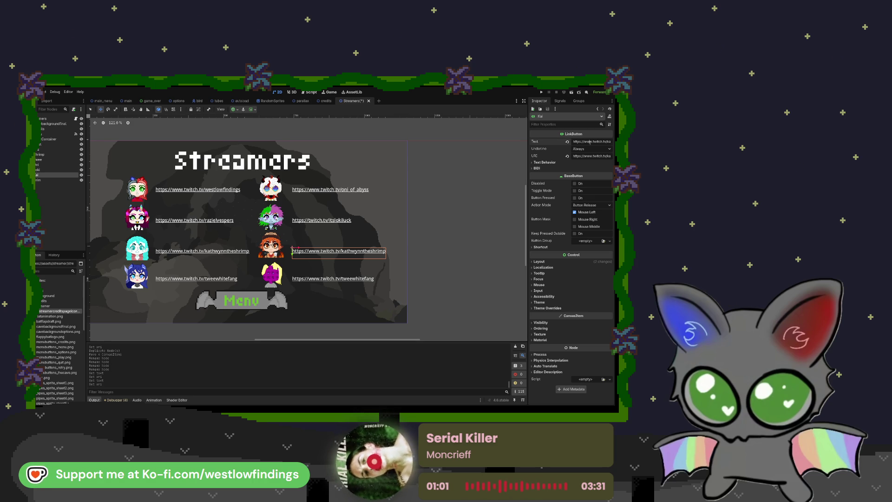
{"action": "key", "text": "ctrl+a"}
{"action": "type", "text": "https://www.twitch.tv/camperkai"}
{"action": "left_click", "coordinate": [593, 163]}
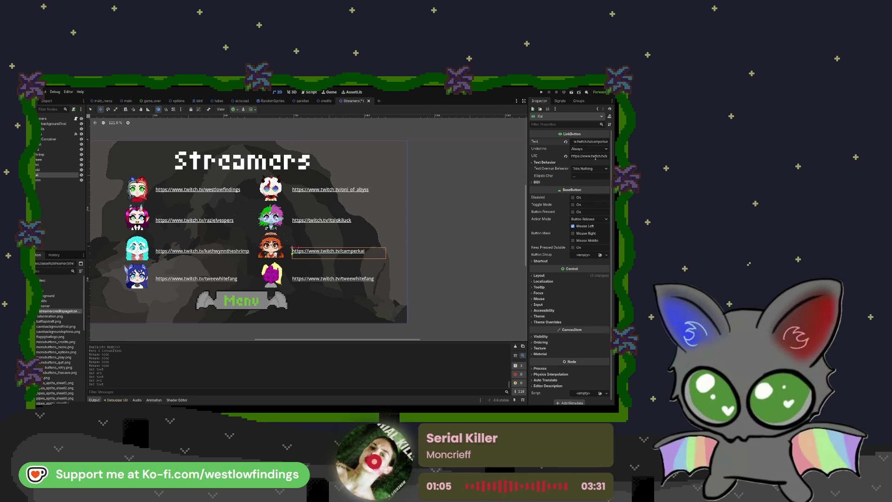
{"action": "left_click", "coordinate": [596, 158]}
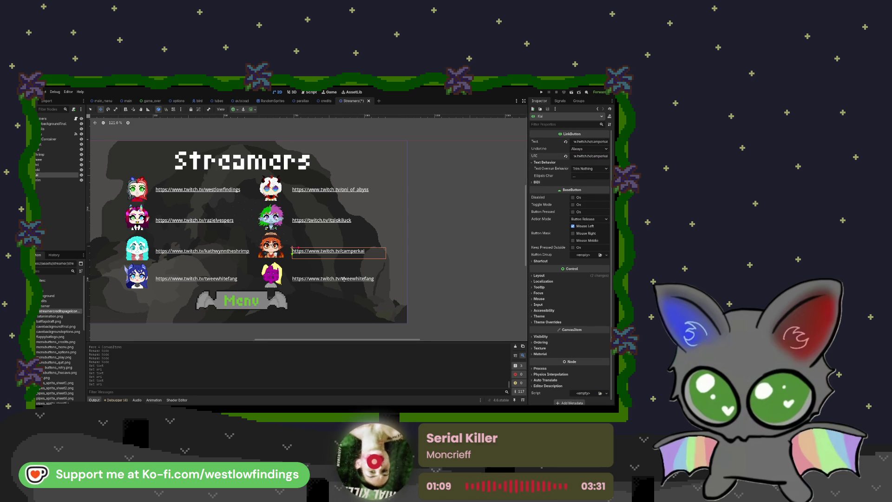
{"action": "left_click", "coordinate": [61, 180]}
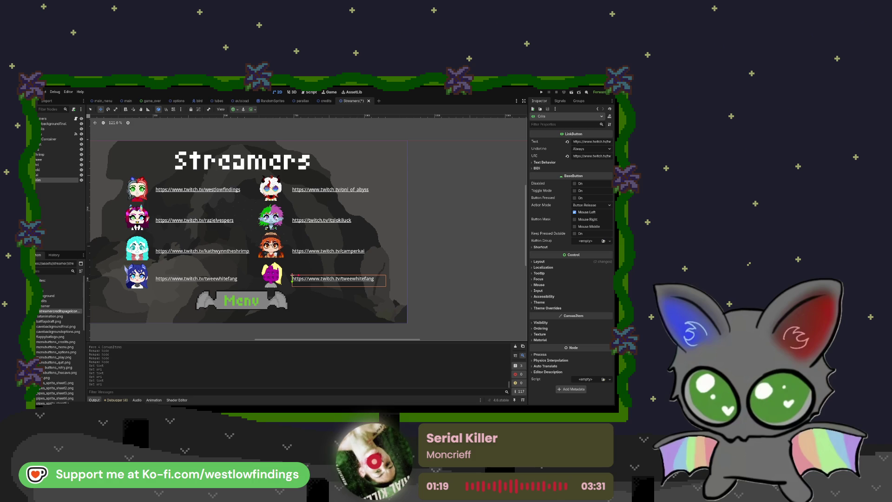
{"action": "left_click", "coordinate": [602, 141]}
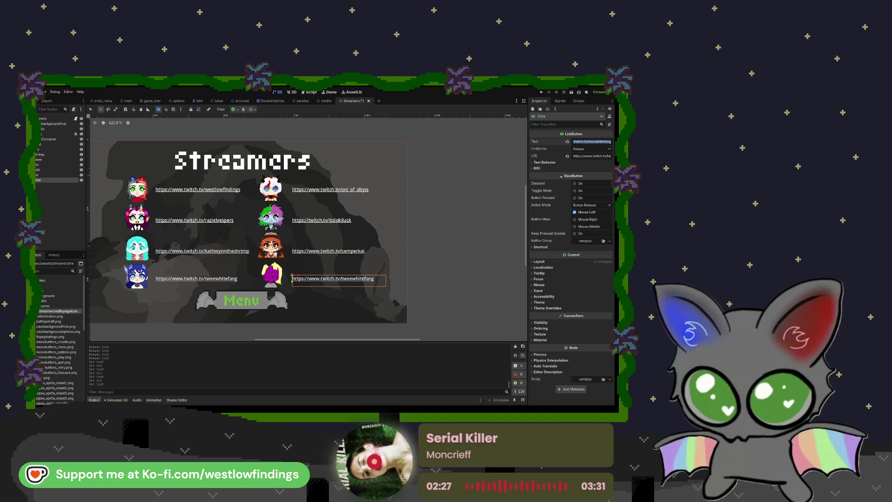
Set the bottom-right link's Text and URI to its own streamer's Twitch channel
{"action": "left_click", "coordinate": [587, 141]}
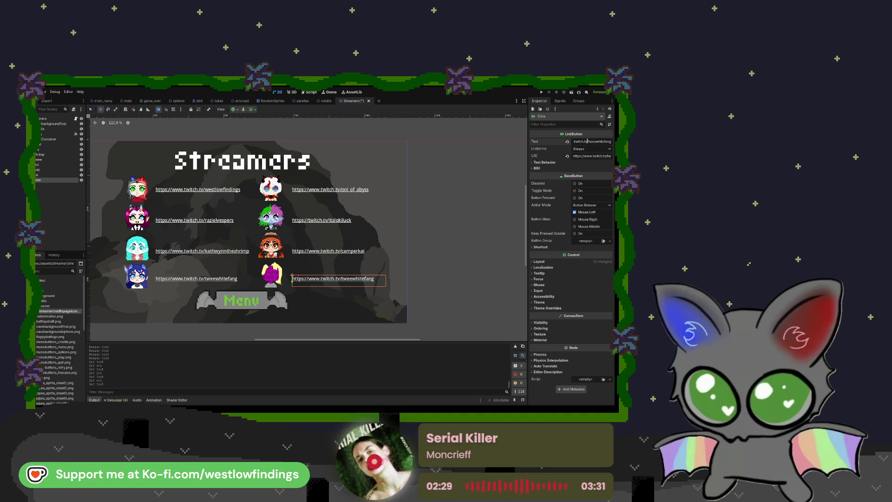
{"action": "type", "text": "https://www.twitch.tv/crim_dim"}
{"action": "left_click", "coordinate": [592, 157]}
{"action": "key", "text": "ctrl+v"}
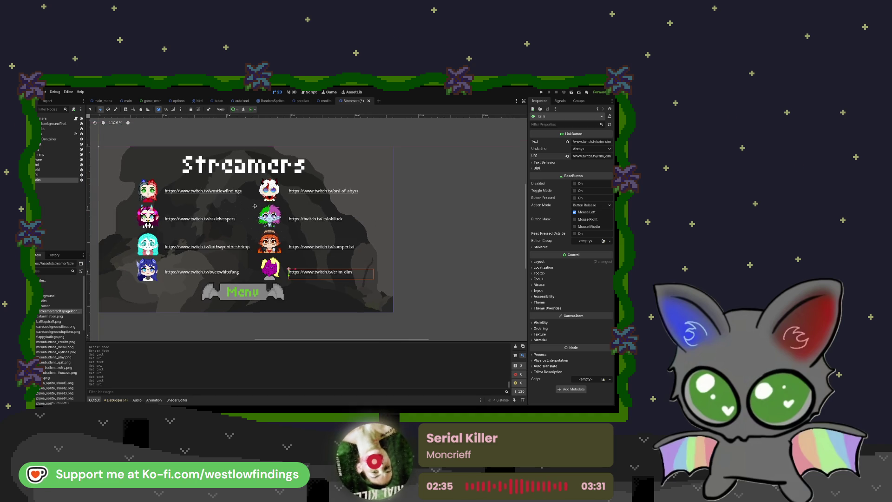
Zoom the canvas out slightly and select all eight streamer link buttons
{"action": "scroll", "coordinate": [257, 205], "scroll_direction": "down", "scroll_amount": 1}
{"action": "left_click_drag", "start_coordinate": [256, 206], "coordinate": [331, 212]}
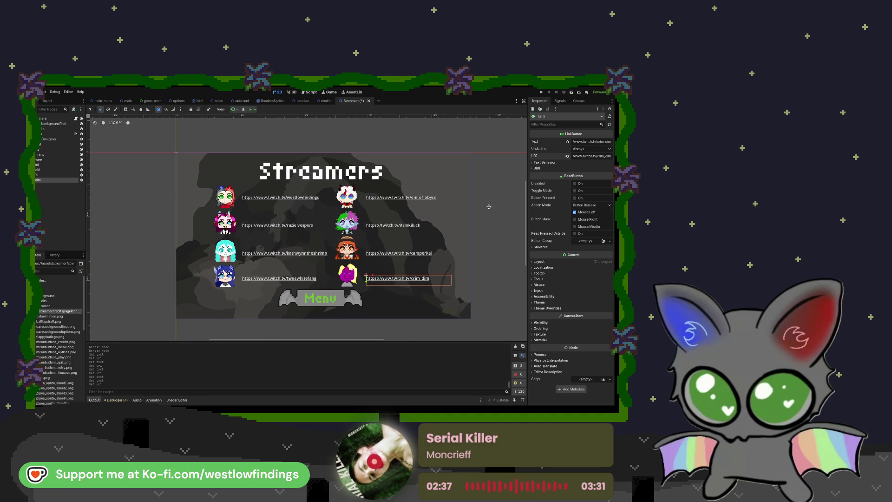
{"action": "left_click", "coordinate": [56, 145], "text": "shift"}
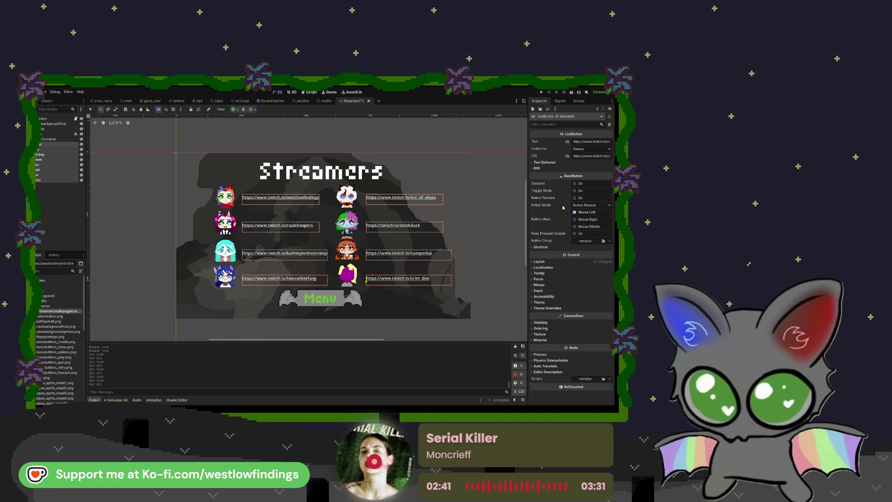
Give the eight links a new SystemFont under Theme Overrides > Fonts
{"action": "left_click", "coordinate": [539, 308]}
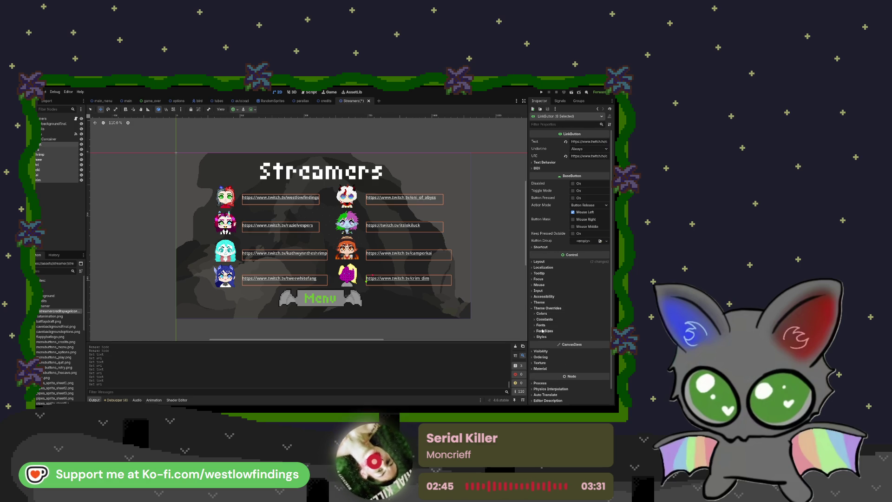
{"action": "left_click", "coordinate": [541, 325]}
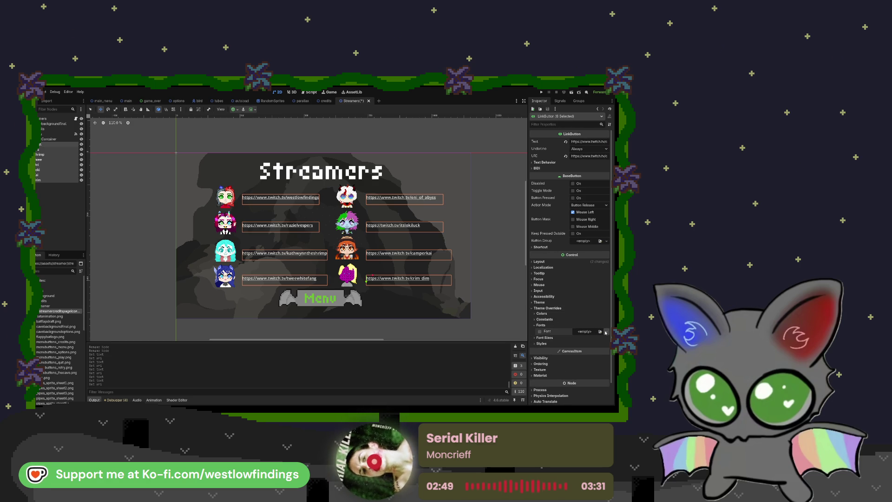
{"action": "left_click", "coordinate": [605, 332]}
{"action": "left_click", "coordinate": [595, 348]}
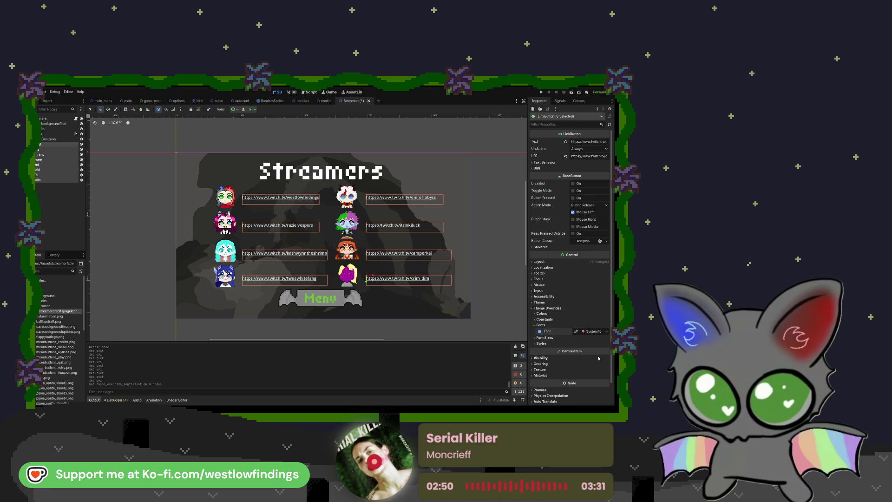
{"action": "left_click", "coordinate": [591, 331]}
{"action": "scroll", "coordinate": [590, 333], "scroll_direction": "down", "scroll_amount": 5}
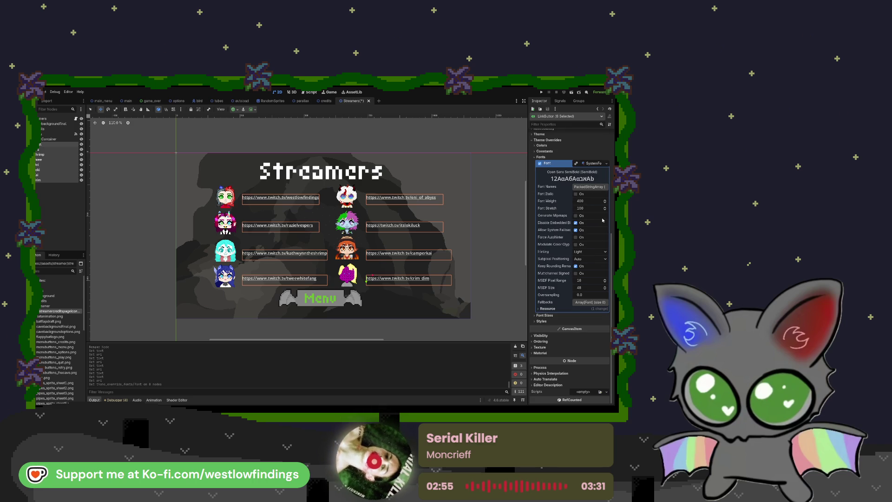
Inspect the SystemFont's Font Names list, then clear the font override
{"action": "left_click", "coordinate": [597, 187]}
{"action": "left_click", "coordinate": [598, 188]}
{"action": "left_click", "coordinate": [598, 189]}
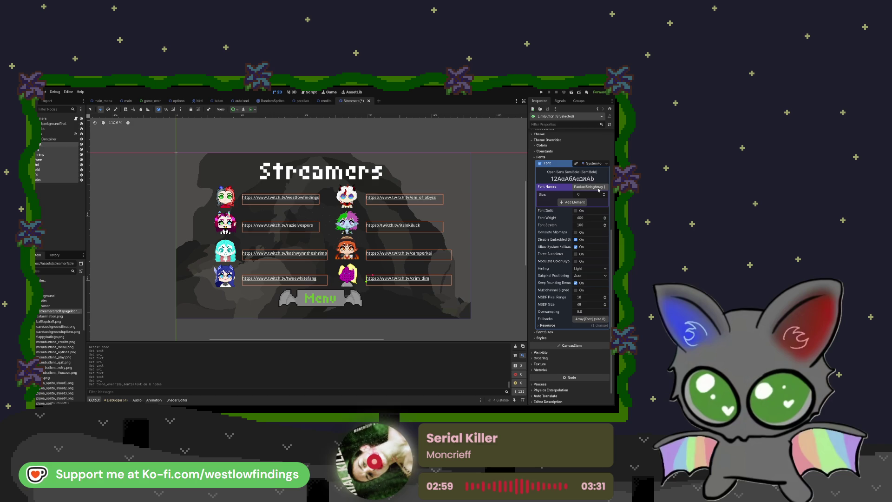
{"action": "left_click", "coordinate": [597, 187]}
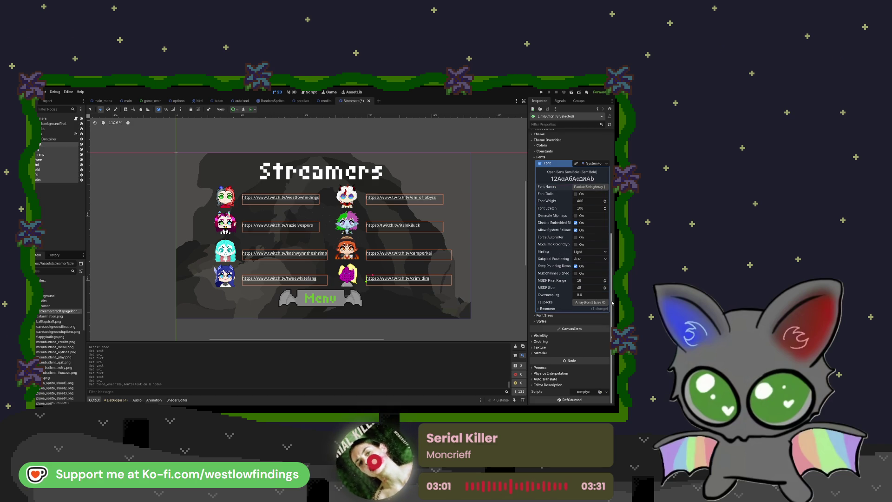
{"action": "left_click", "coordinate": [551, 307]}
{"action": "left_click", "coordinate": [552, 307]}
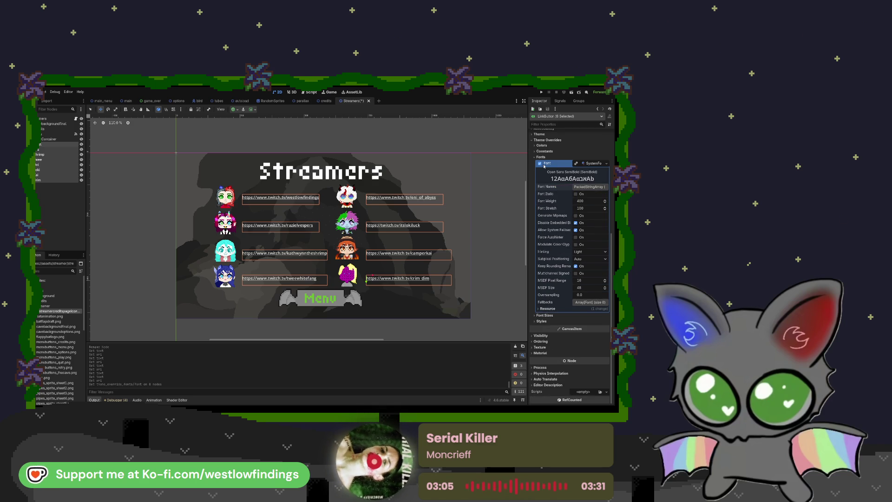
{"action": "left_click", "coordinate": [539, 163]}
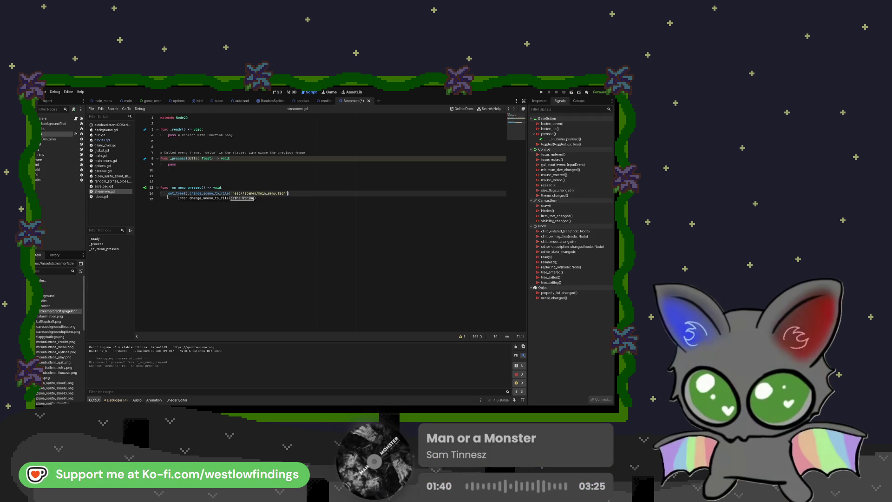
Close the change_scene_to_file call on line 14, then run and stop the game
{"action": "type", "text": ")"}
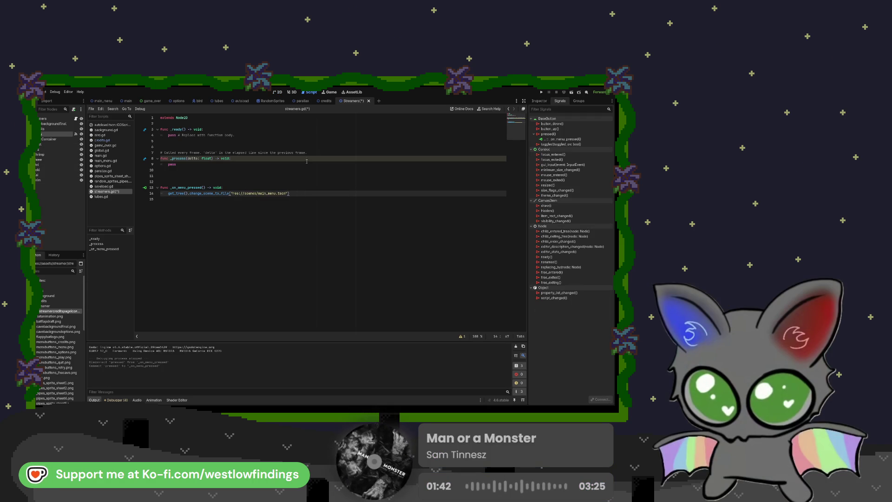
{"action": "left_click", "coordinate": [542, 91]}
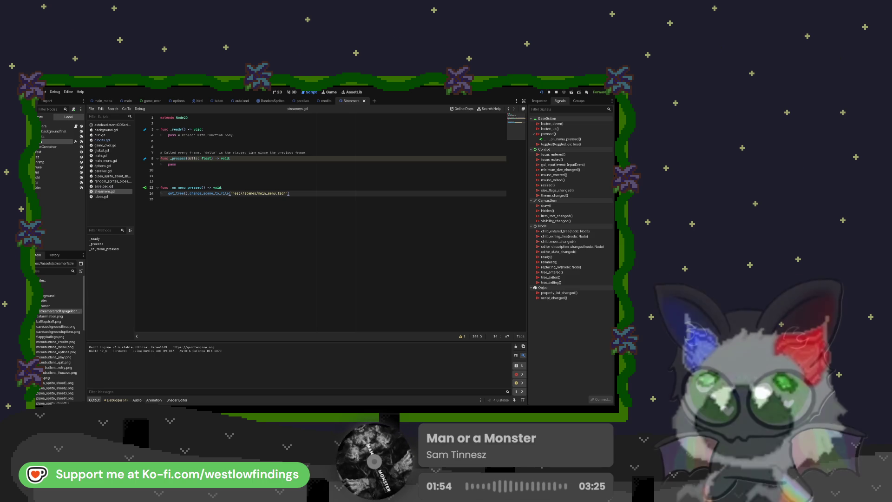
{"action": "key", "text": "F8"}
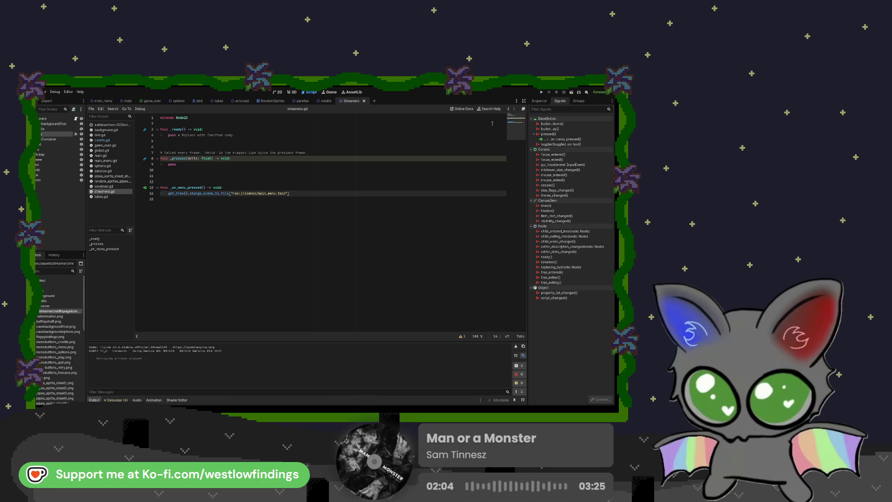
Check the Menu button's normal texture in its Textures properties
{"action": "left_click", "coordinate": [539, 100]}
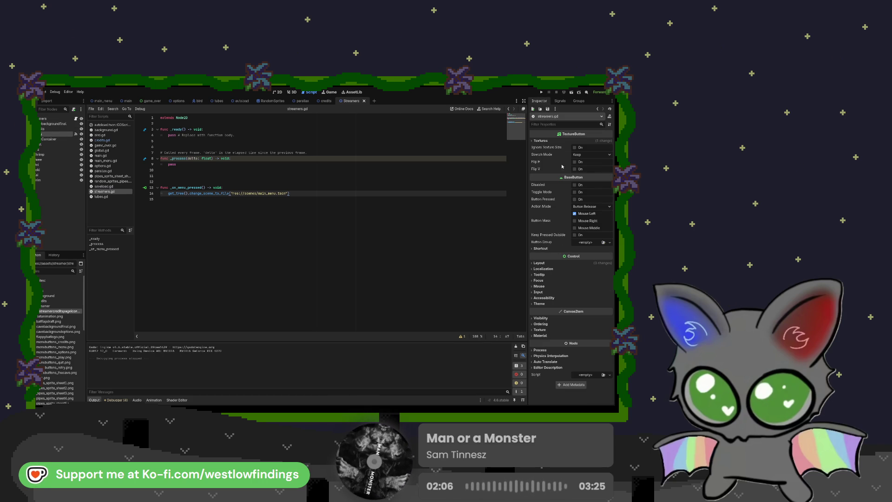
{"action": "left_click", "coordinate": [539, 141]}
{"action": "left_click", "coordinate": [594, 151]}
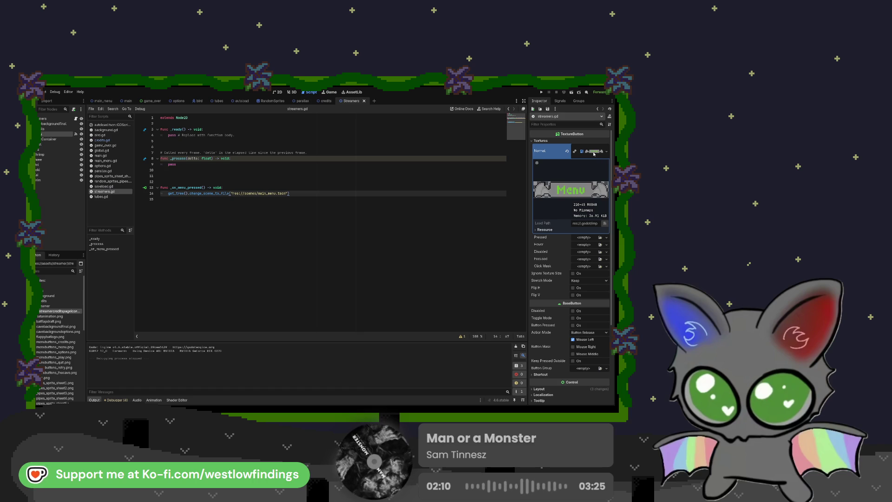
Remove the extra blank lines, test-run from the credits scene, then view the Menu button's signals
{"action": "left_click", "coordinate": [236, 181]}
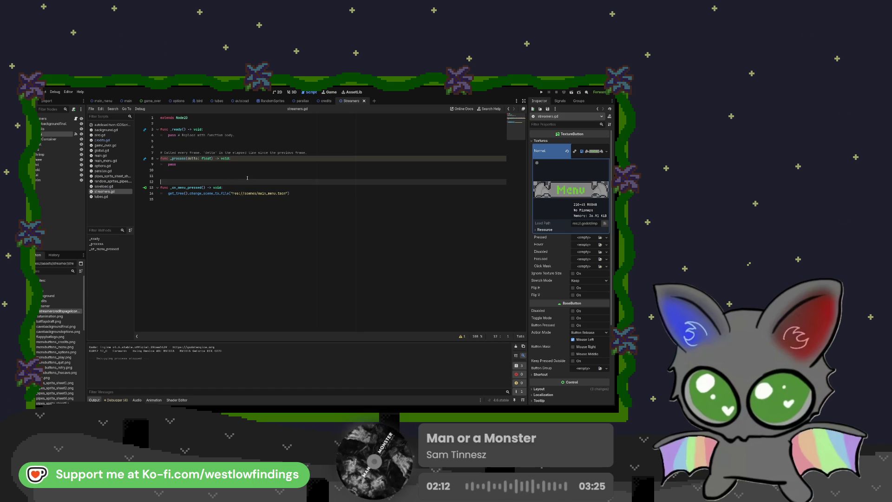
{"action": "key", "text": "BackSpace"}
{"action": "key", "text": "BackSpace"}
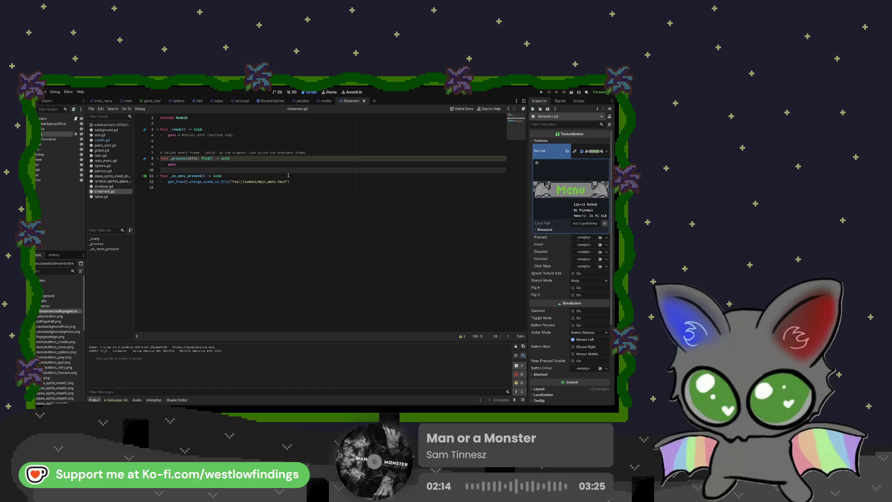
{"action": "left_click", "coordinate": [326, 101]}
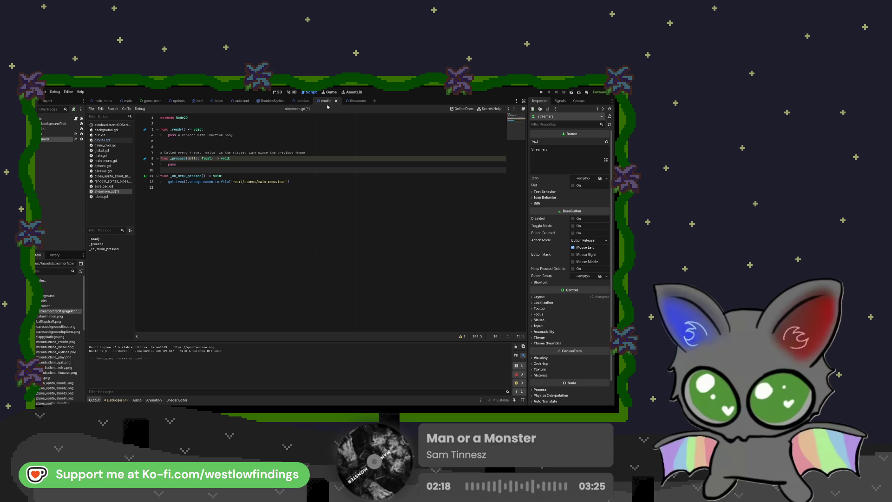
{"action": "left_click", "coordinate": [542, 92]}
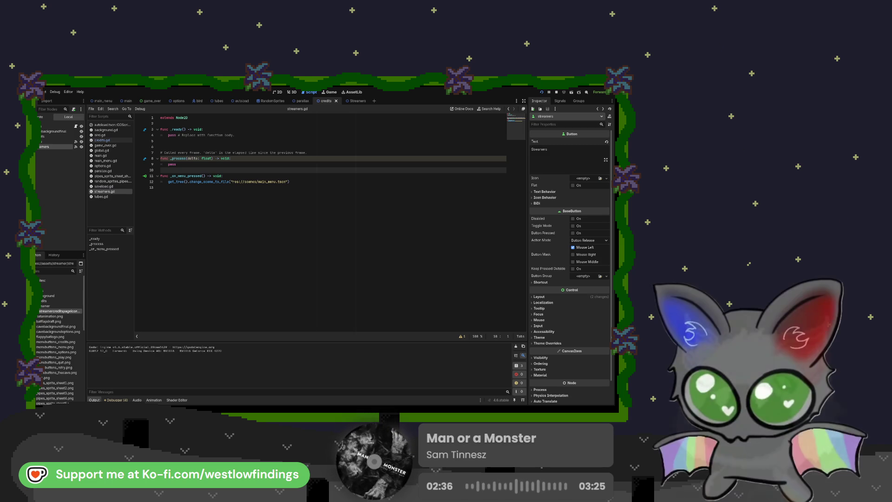
{"action": "key", "text": "F8"}
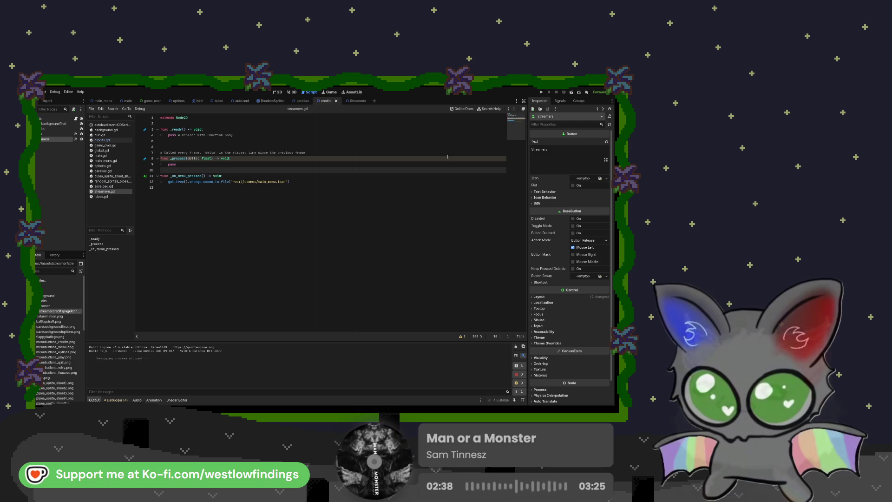
{"action": "left_click", "coordinate": [63, 134]}
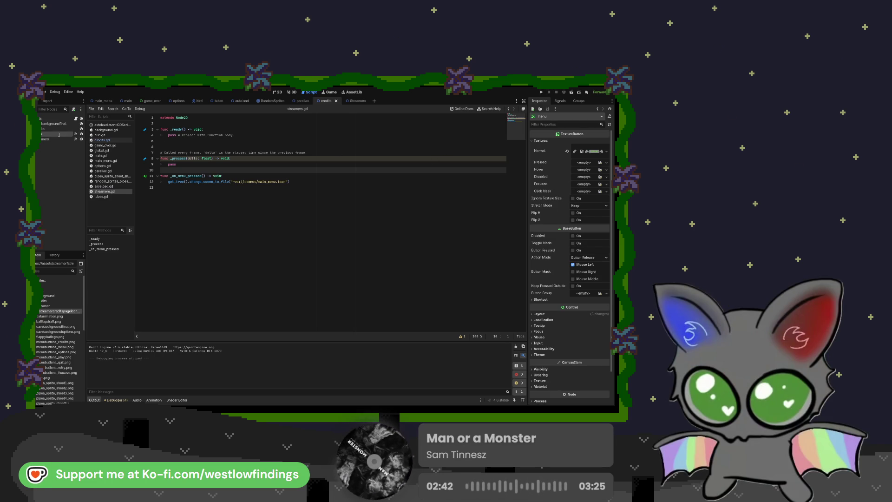
{"action": "left_click", "coordinate": [76, 134]}
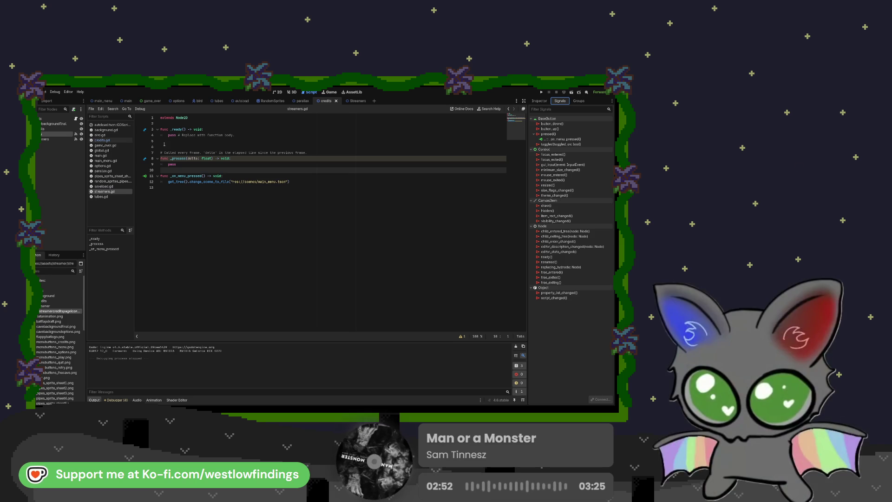
On the Streamers scene, delete the pressed() → _on_menu_pressed connection
{"action": "left_click", "coordinate": [356, 101]}
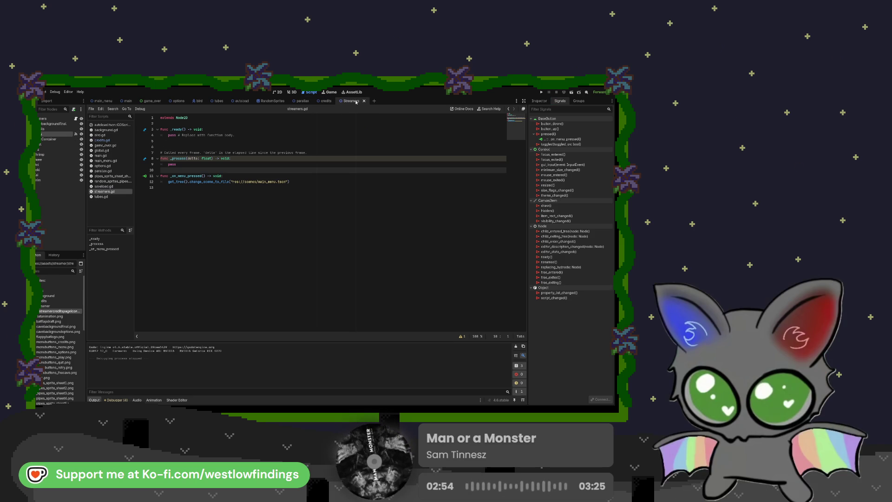
{"action": "left_click", "coordinate": [325, 102]}
{"action": "left_click", "coordinate": [349, 102]}
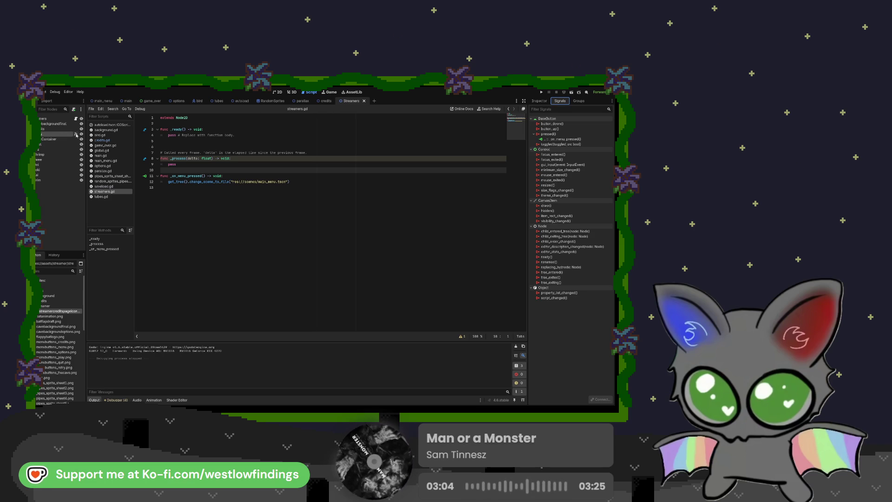
{"action": "left_click", "coordinate": [577, 139]}
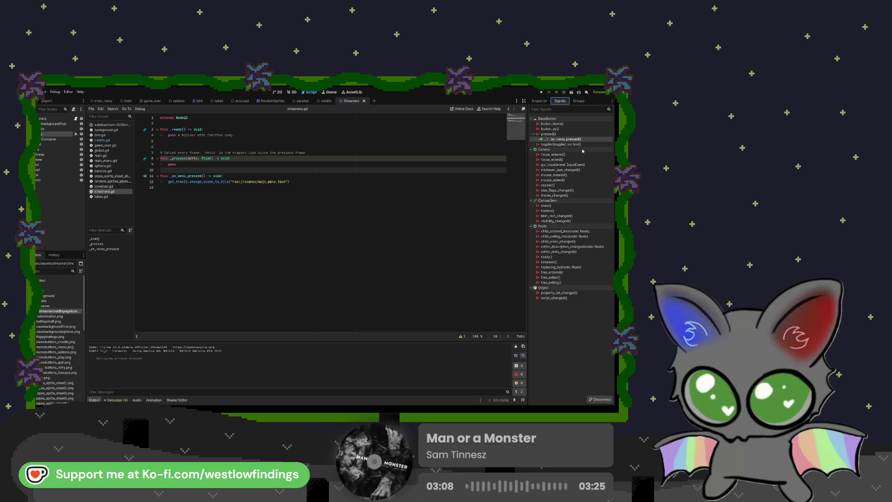
{"action": "key", "text": "Delete"}
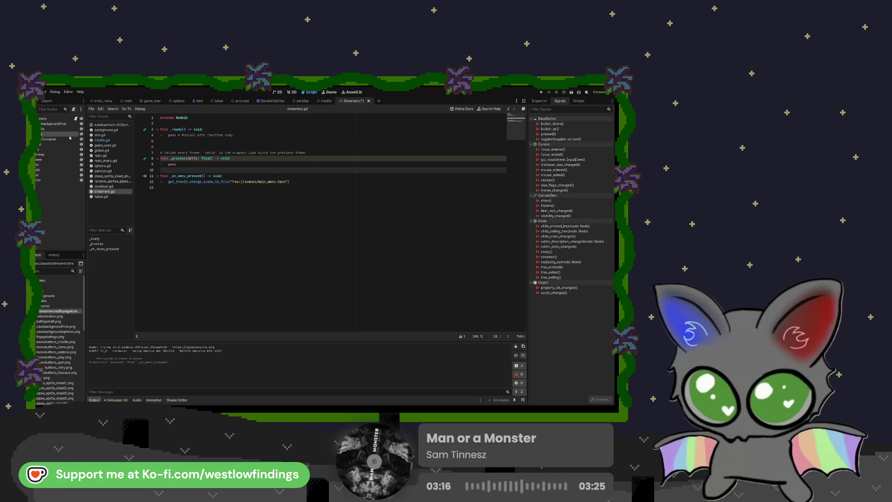
Delete the old _on_menu_pressed function and its trailing blank line from the script
{"action": "left_click_drag", "start_coordinate": [290, 182], "coordinate": [159, 178]}
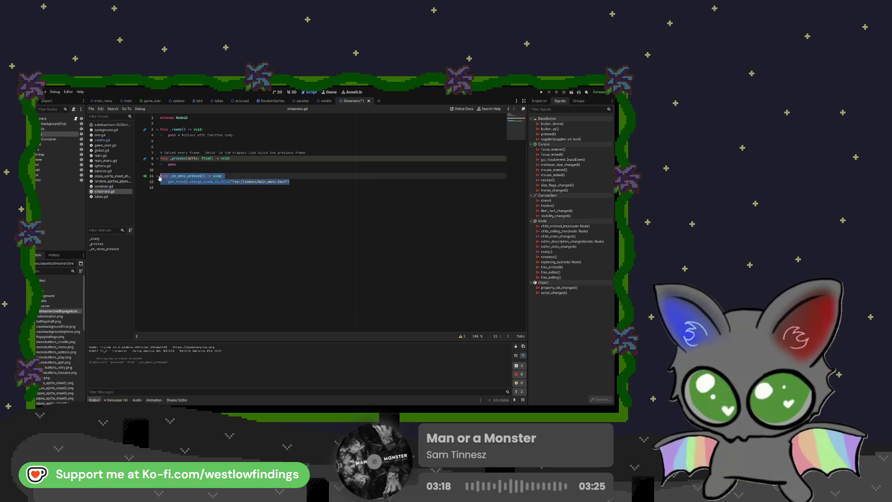
{"action": "key", "text": "BackSpace"}
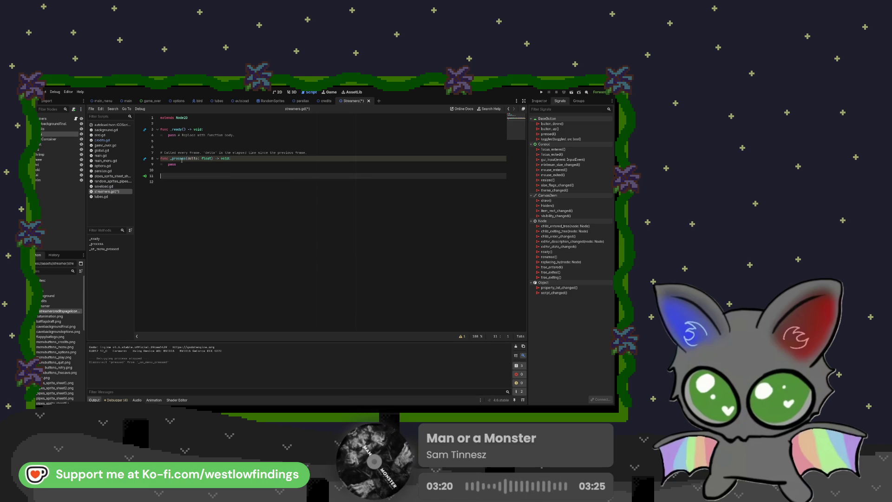
{"action": "key", "text": "BackSpace"}
{"action": "key", "text": "Delete"}
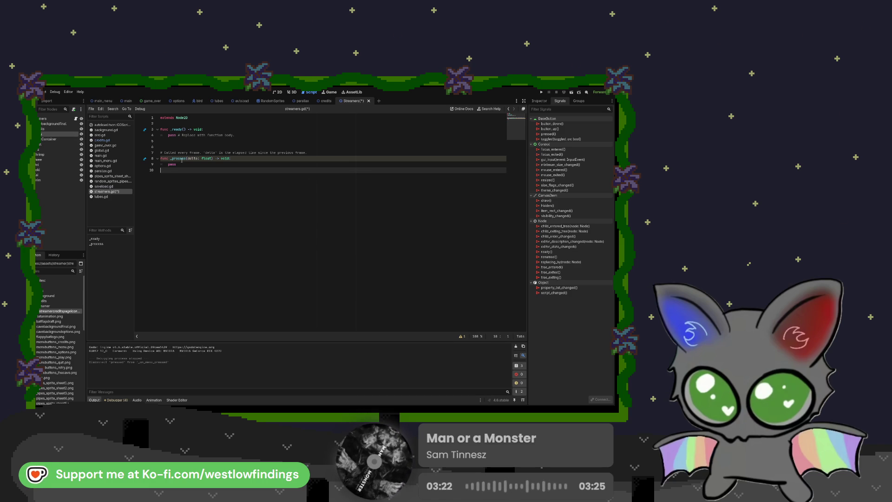
Connect pressed() to a new handler calling get_tree().change_scene_to_file("res://scenes/main_menu.tscn")
{"action": "left_click", "coordinate": [548, 133]}
{"action": "mouse_move", "coordinate": [252, 230]}
{"action": "left_mouse_down"}
{"action": "mouse_move", "coordinate": [313, 264]}
{"action": "mouse_move", "coordinate": [244, 190]}
{"action": "mouse_move", "coordinate": [168, 188]}
{"action": "left_mouse_up"}
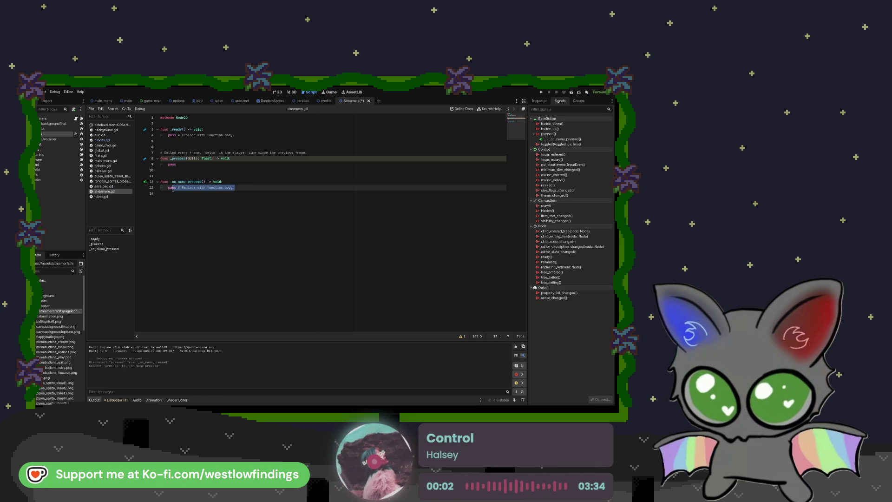
{"action": "type", "text": "g"}
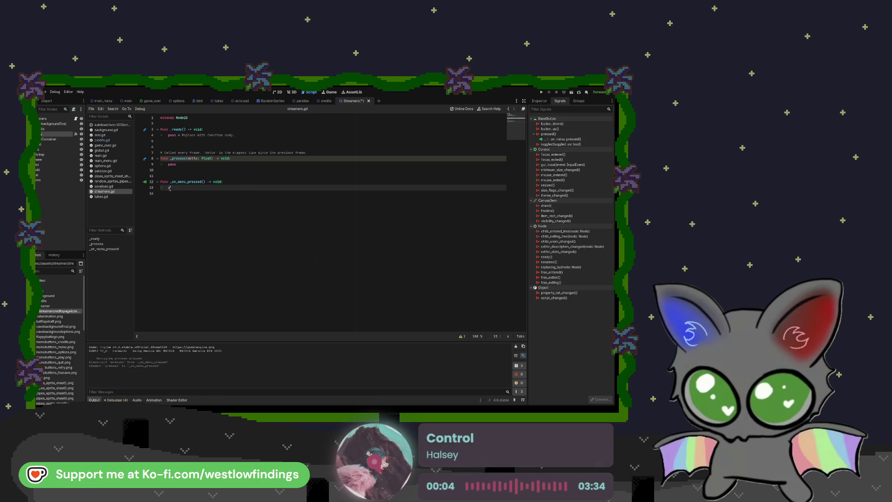
{"action": "type", "text": "et_tree"}
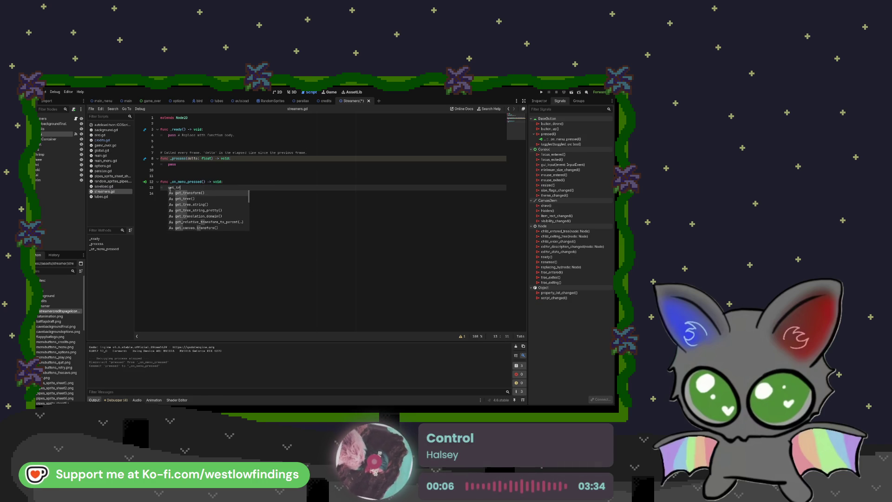
{"action": "key", "text": "Return"}
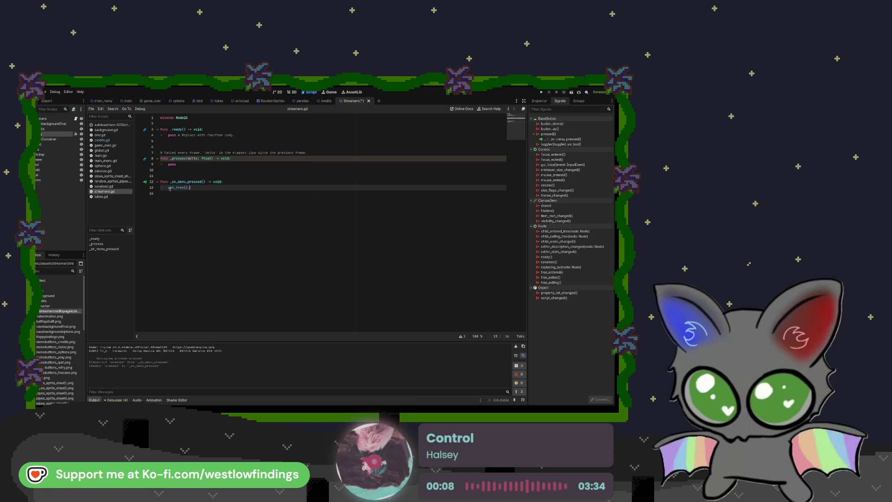
{"action": "type", "text": ".change"}
{"action": "key", "text": "Return"}
{"action": "key", "text": "Down"}
{"action": "key", "text": "Down"}
{"action": "key", "text": "Down"}
{"action": "key", "text": "Return"}
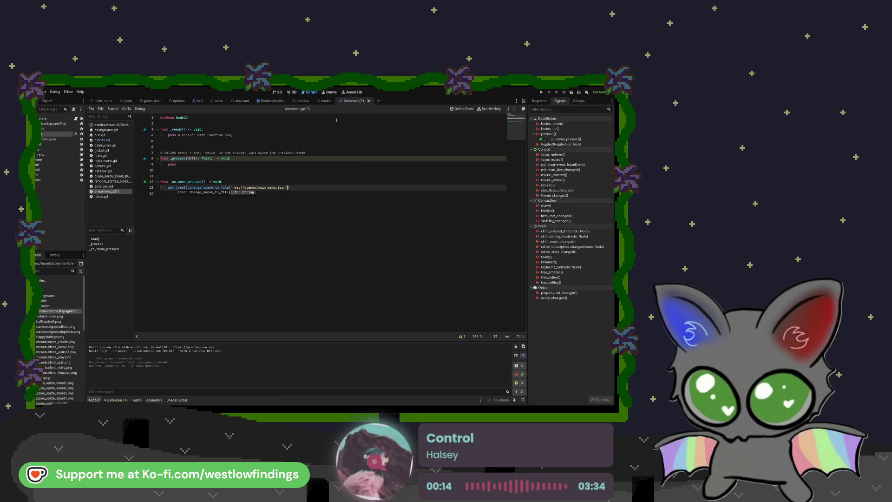
Test-run the game, stop it, and return to the Streamers scene's 2D view
{"action": "left_click", "coordinate": [541, 92]}
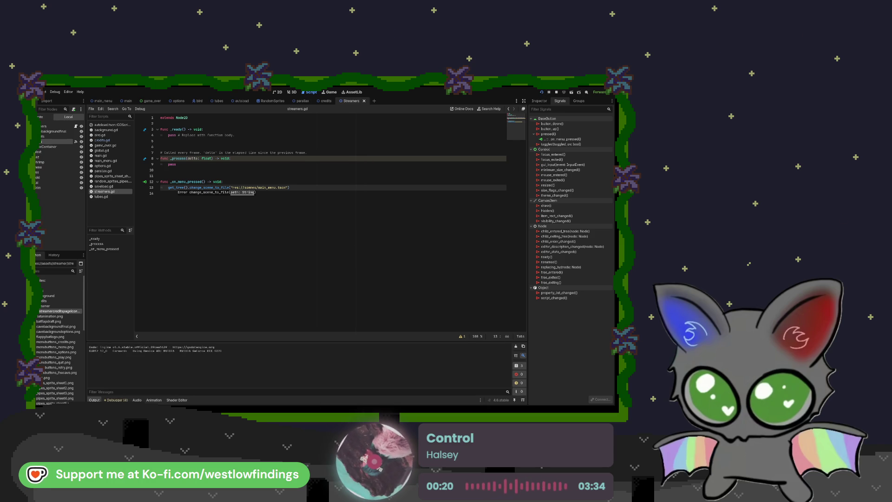
{"action": "key", "text": "F8"}
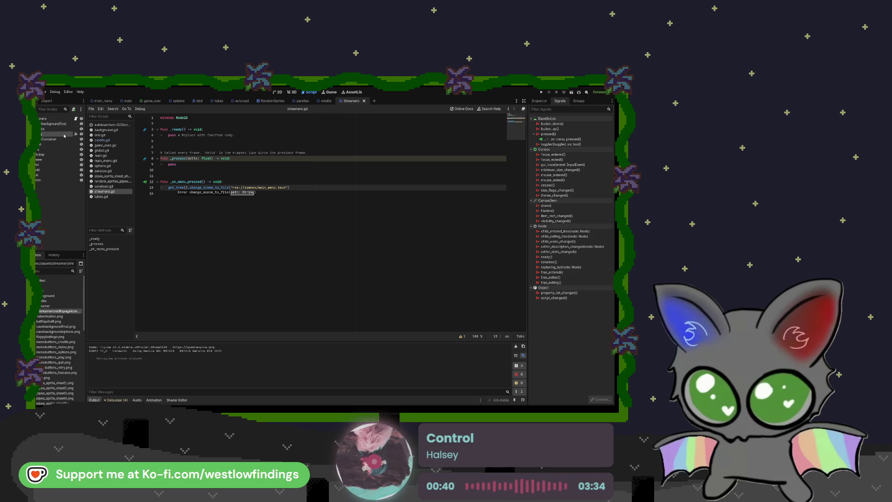
{"action": "key", "text": "ctrl+F1"}
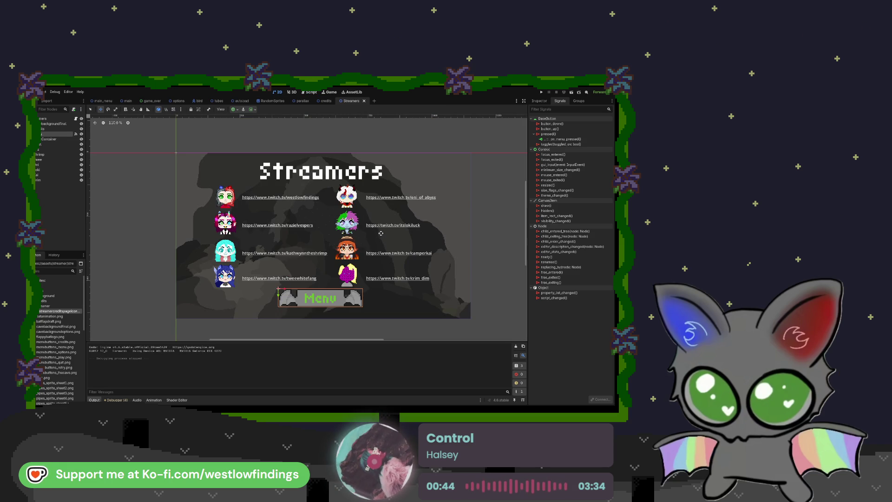
Review the Menu TextureButton's texture and button properties in the Inspector, then delete the Menu node
{"action": "left_click", "coordinate": [545, 103]}
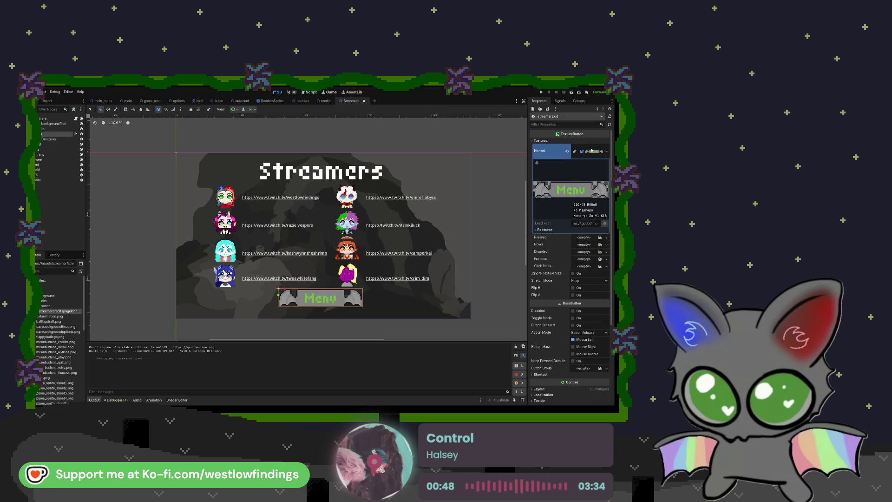
{"action": "scroll", "coordinate": [591, 150], "scroll_direction": "down", "scroll_amount": 3}
{"action": "scroll", "coordinate": [591, 149], "scroll_direction": "down", "scroll_amount": 2}
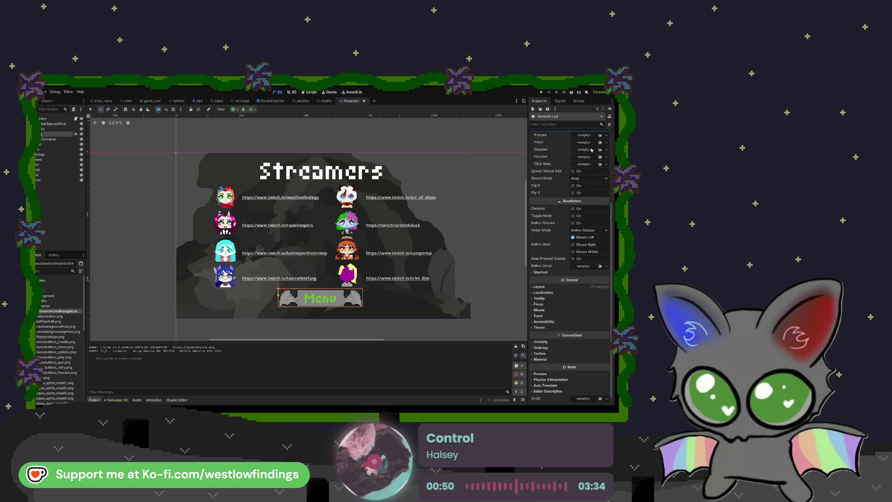
{"action": "scroll", "coordinate": [591, 150], "scroll_direction": "down", "scroll_amount": 1}
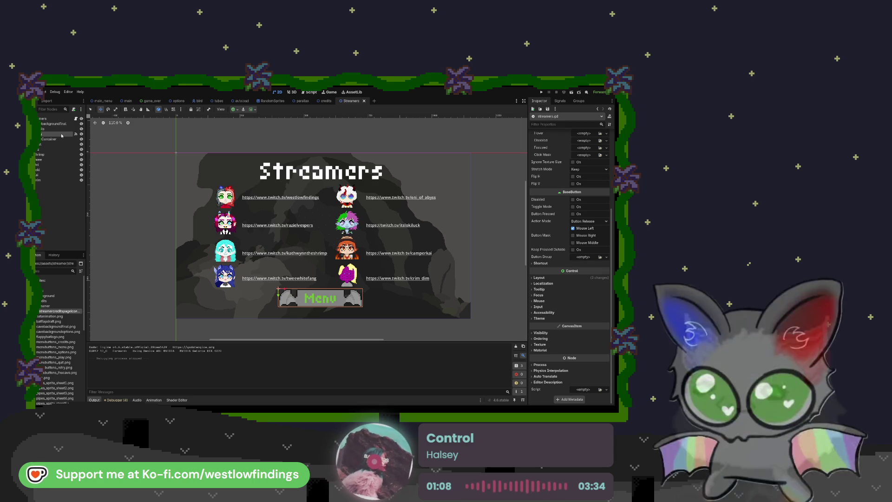
{"action": "key", "text": "Delete"}
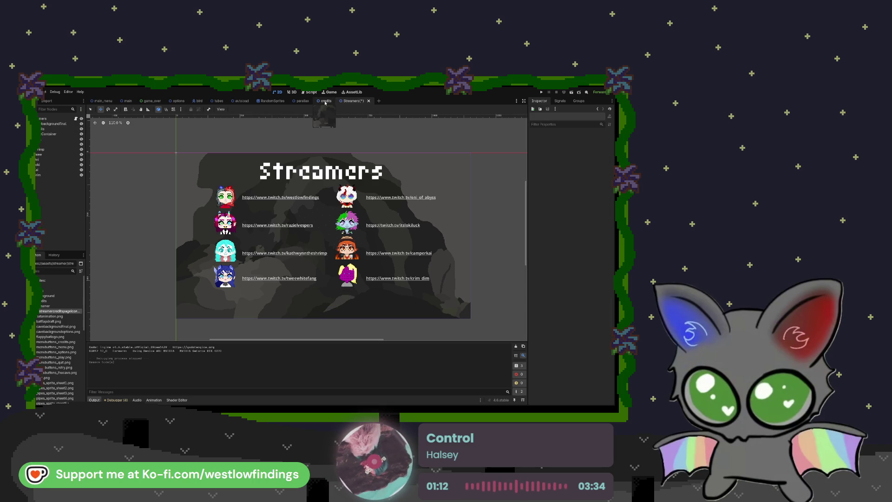
Delete the _on_menu_pressed function from streamers.gd
{"action": "left_click", "coordinate": [310, 92]}
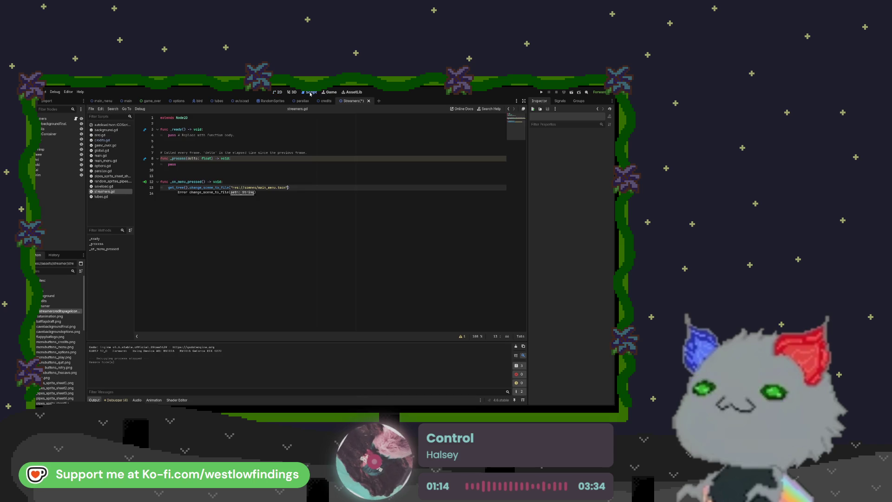
{"action": "left_click_drag", "start_coordinate": [298, 185], "coordinate": [161, 181]}
{"action": "key", "text": "BackSpace"}
{"action": "key", "text": "BackSpace"}
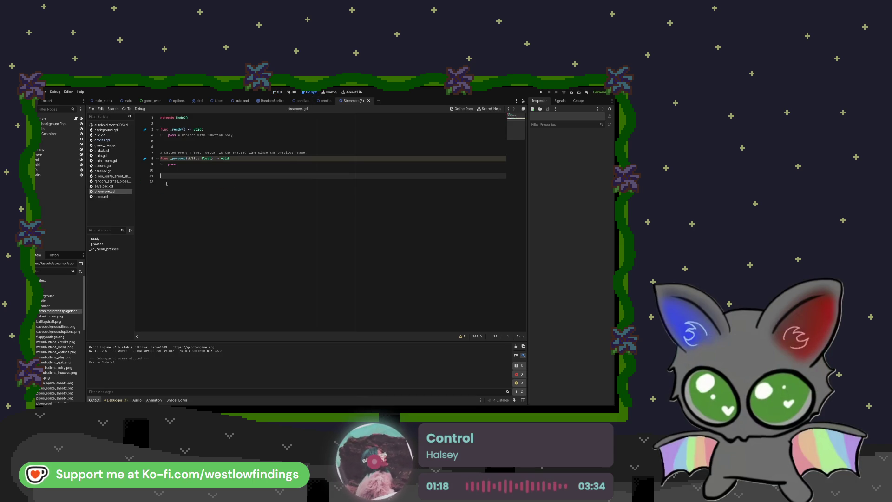
{"action": "key", "text": "BackSpace"}
{"action": "key", "text": "BackSpace"}
{"action": "key", "text": "BackSpace"}
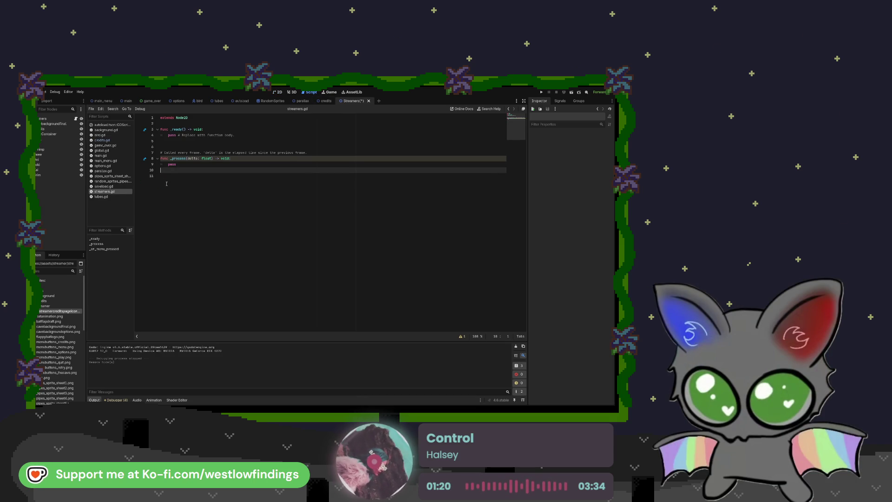
Add a new TextureButton node under the root Streamers node in the 2D scene
{"action": "left_click", "coordinate": [51, 118]}
{"action": "left_click", "coordinate": [277, 92]}
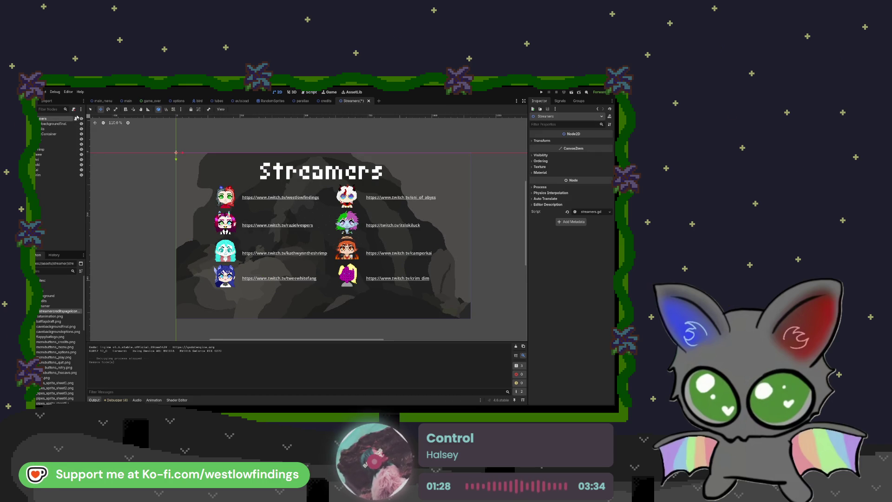
{"action": "key", "text": "Return"}
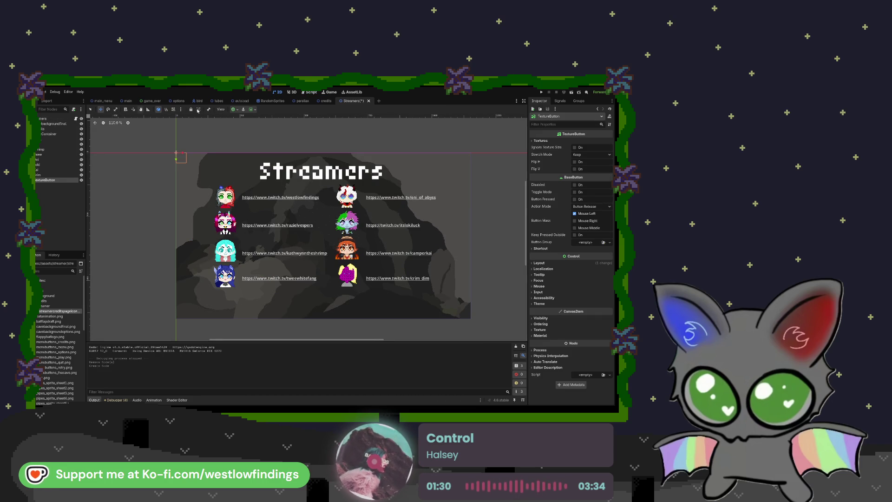
Give the button the menubuttons_menu.png Normal texture and centre it below the portrait columns
{"action": "left_click", "coordinate": [541, 140]}
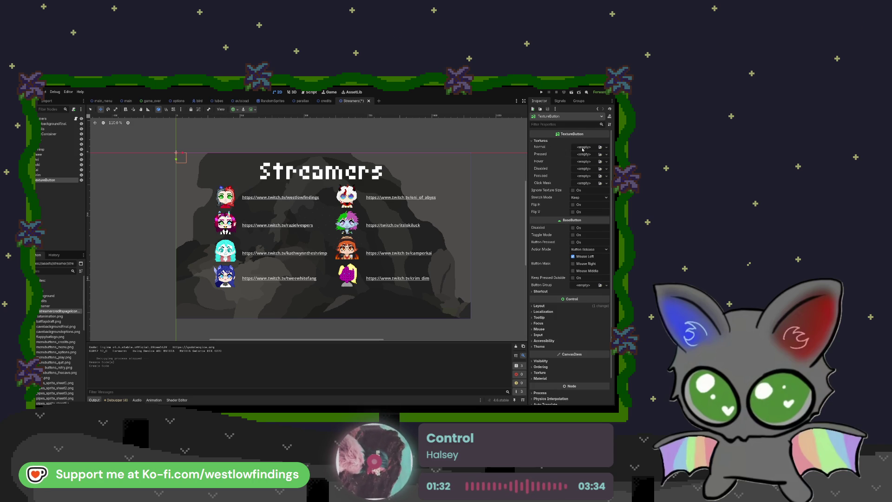
{"action": "mouse_move", "coordinate": [50, 349]}
{"action": "left_mouse_down"}
{"action": "mouse_move", "coordinate": [290, 322]}
{"action": "mouse_move", "coordinate": [585, 158]}
{"action": "mouse_move", "coordinate": [583, 147]}
{"action": "left_mouse_up"}
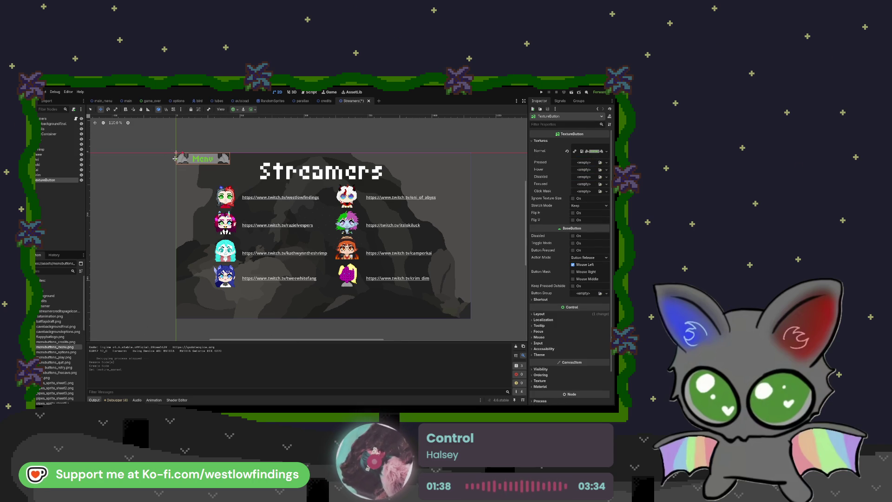
{"action": "mouse_move", "coordinate": [171, 159]}
{"action": "left_mouse_down"}
{"action": "mouse_move", "coordinate": [181, 297]}
{"action": "mouse_move", "coordinate": [303, 295]}
{"action": "left_mouse_up"}
{"action": "key", "text": "s"}
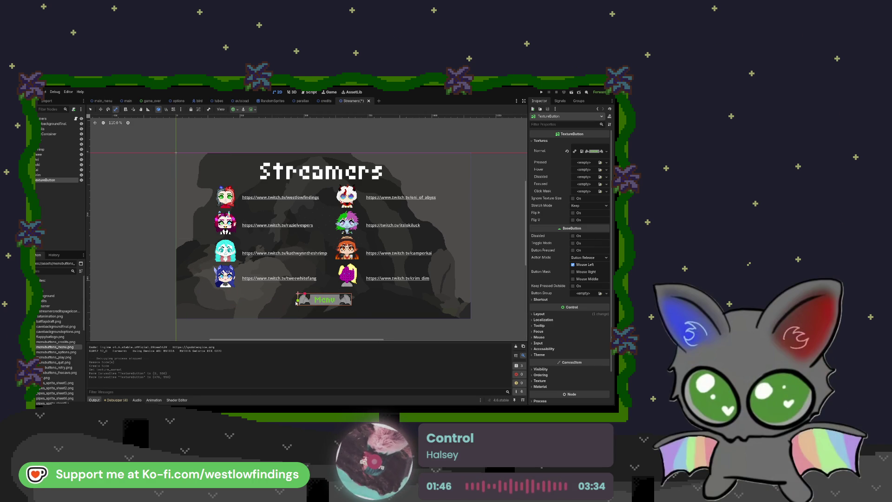
{"action": "mouse_move", "coordinate": [298, 299]}
{"action": "left_mouse_down"}
{"action": "mouse_move", "coordinate": [312, 306]}
{"action": "mouse_move", "coordinate": [301, 295]}
{"action": "left_mouse_up"}
{"action": "key", "text": "ctrl+z"}
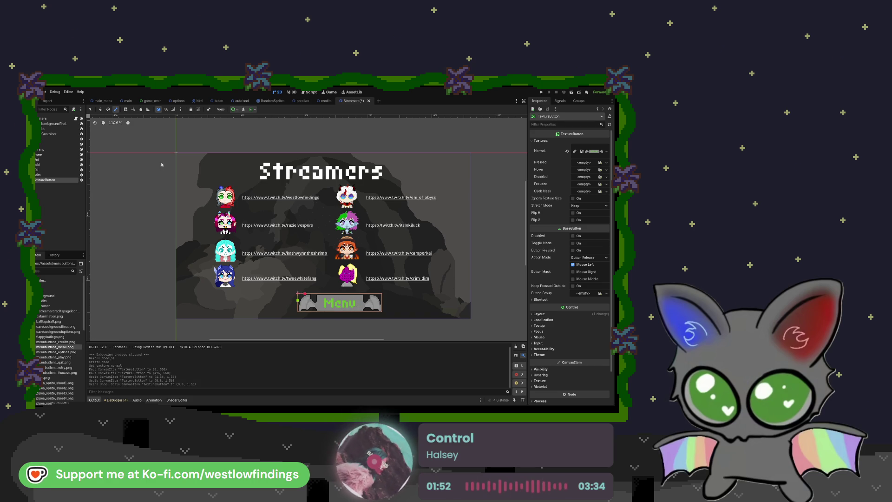
{"action": "left_click_drag", "start_coordinate": [306, 293], "coordinate": [284, 292]}
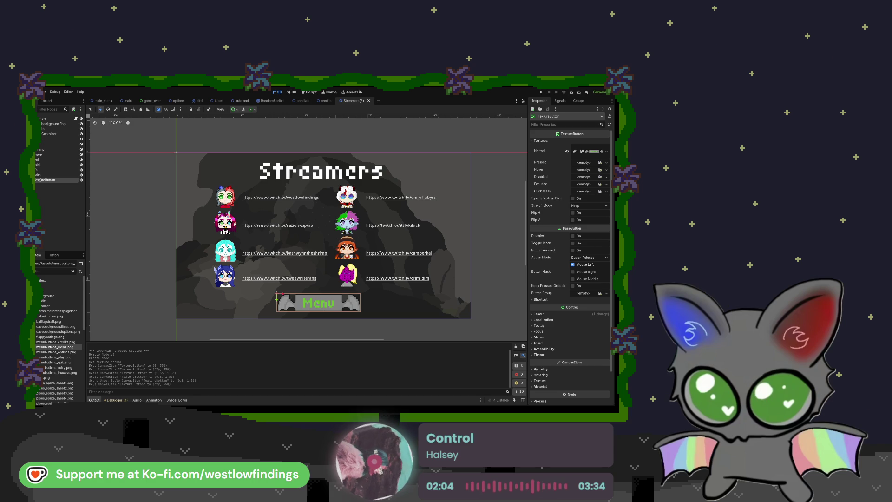
Rename the button to MainMenu and reopen streamers.gd
{"action": "type", "text": "MainMenu"}
{"action": "key", "text": "Return"}
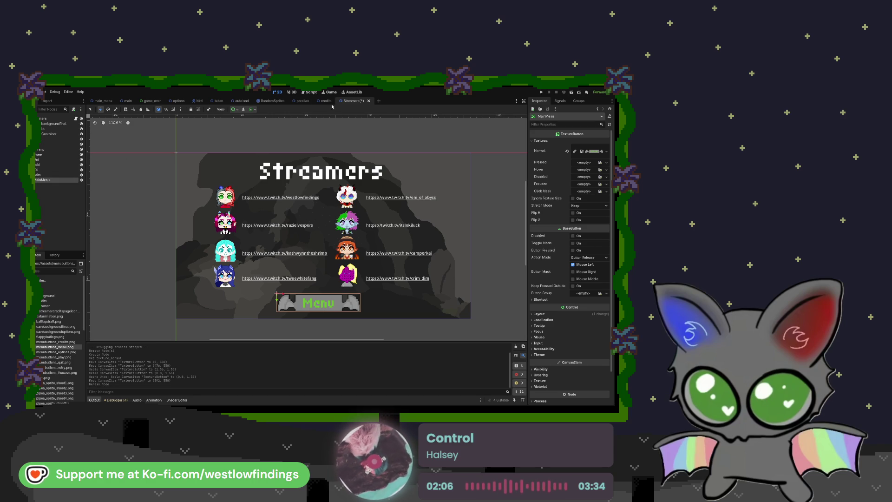
{"action": "left_click", "coordinate": [310, 92]}
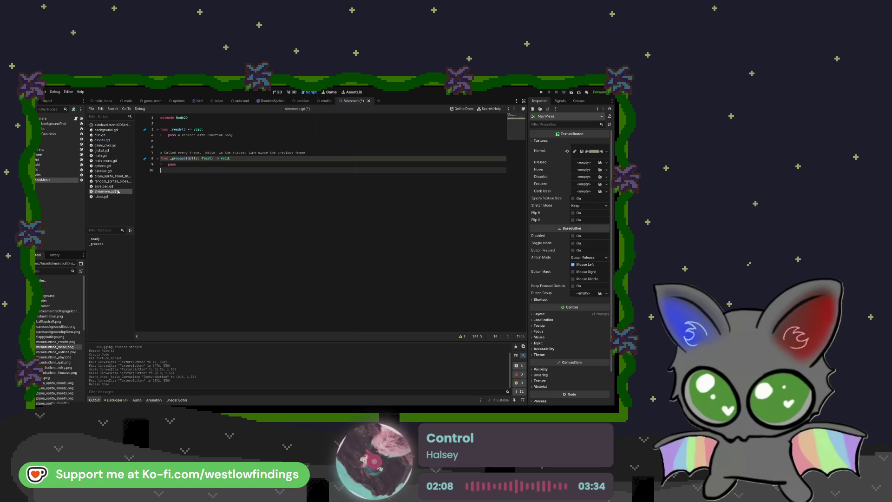